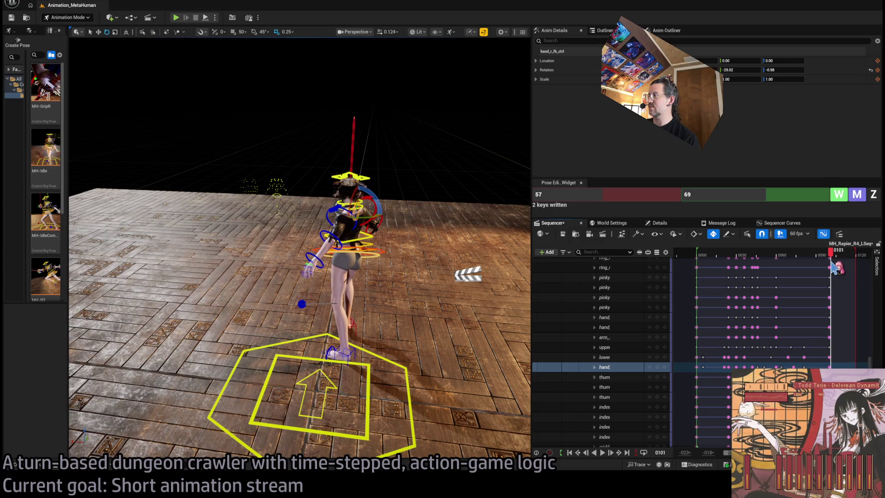
Zoom in on the character, scrub back to frame 86, and select foot_r_ik_ctrl from a front view
{"action": "left_click_drag", "start_coordinate": [300, 230], "coordinate": [230, 235]}
{"action": "mouse_move", "coordinate": [395, 277]}
{"action": "left_mouse_down"}
{"action": "mouse_move", "coordinate": [354, 276]}
{"action": "mouse_move", "coordinate": [345, 313]}
{"action": "left_mouse_up"}
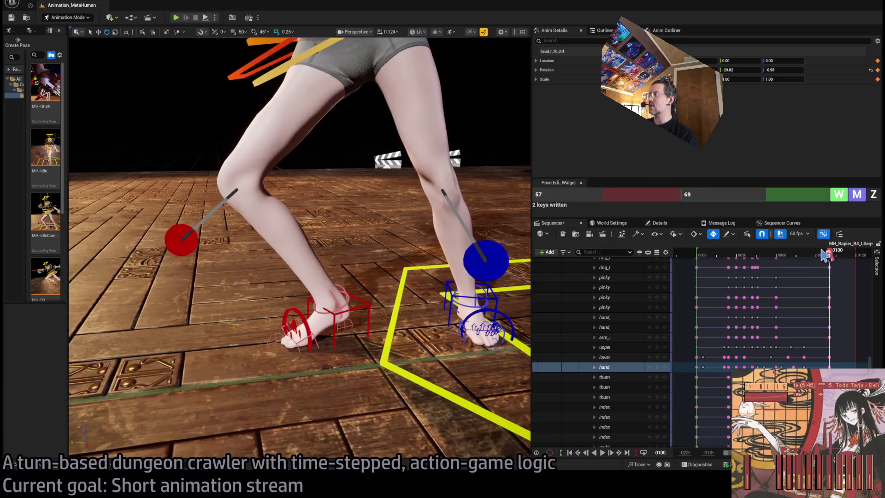
{"action": "left_click", "coordinate": [821, 256]}
{"action": "mouse_move", "coordinate": [822, 256]}
{"action": "left_mouse_down"}
{"action": "mouse_move", "coordinate": [787, 253]}
{"action": "mouse_move", "coordinate": [820, 253]}
{"action": "mouse_move", "coordinate": [811, 254]}
{"action": "left_mouse_up"}
{"action": "left_click_drag", "start_coordinate": [378, 295], "coordinate": [518, 341]}
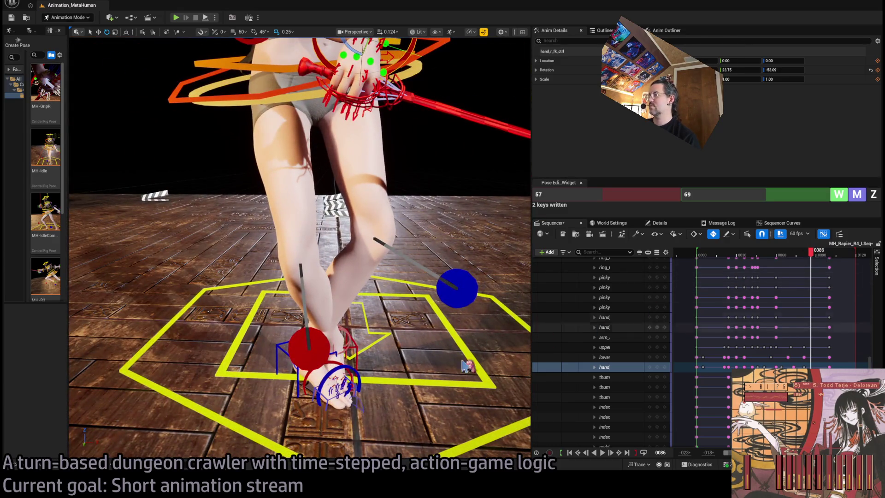
{"action": "left_click", "coordinate": [352, 353]}
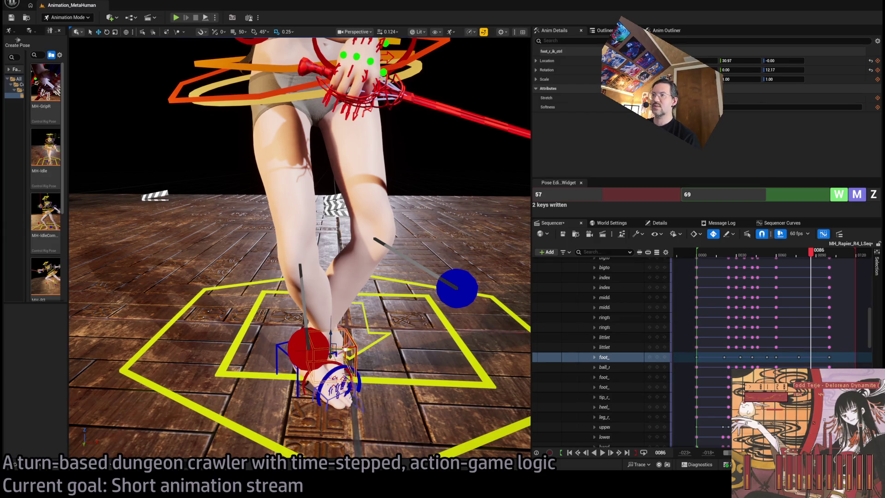
Slide the right foot IK control left across the floor and set the pose target frame to 86
{"action": "mouse_move", "coordinate": [343, 349]}
{"action": "left_mouse_down"}
{"action": "mouse_move", "coordinate": [296, 340]}
{"action": "mouse_move", "coordinate": [323, 320]}
{"action": "mouse_move", "coordinate": [415, 300]}
{"action": "mouse_move", "coordinate": [428, 249]}
{"action": "left_mouse_up"}
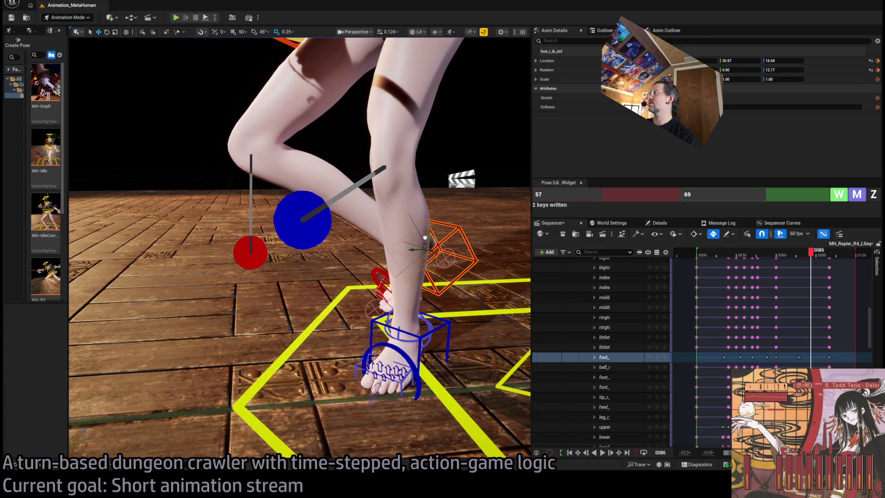
{"action": "left_click", "coordinate": [718, 194]}
{"action": "type", "text": "86"}
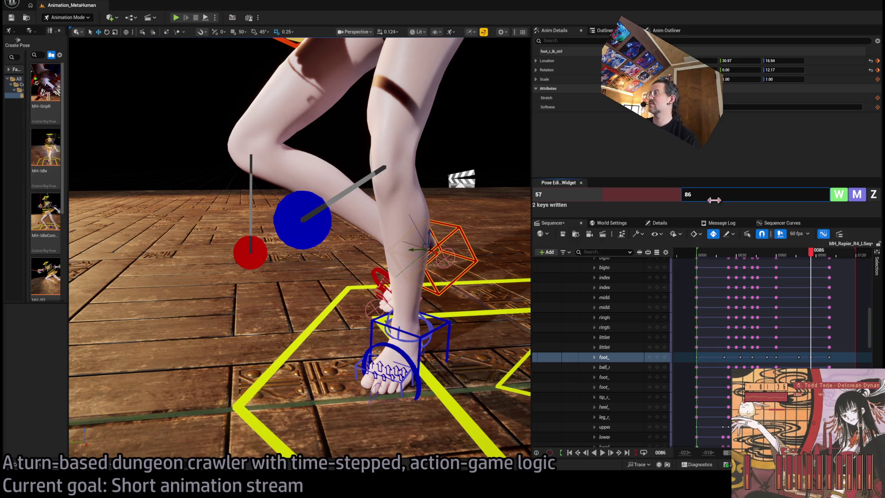
{"action": "key", "text": "Return"}
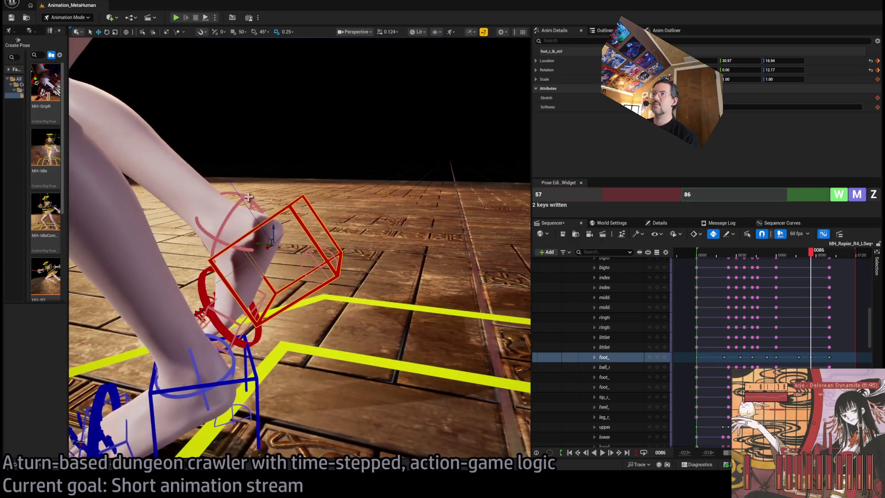
Zero foot_roll_r_ctrl at frame 86, reselect the right foot IK, and scrub back to frames 80 and 66
{"action": "left_click", "coordinate": [603, 387]}
{"action": "left_click", "coordinate": [873, 194]}
{"action": "left_click", "coordinate": [604, 356]}
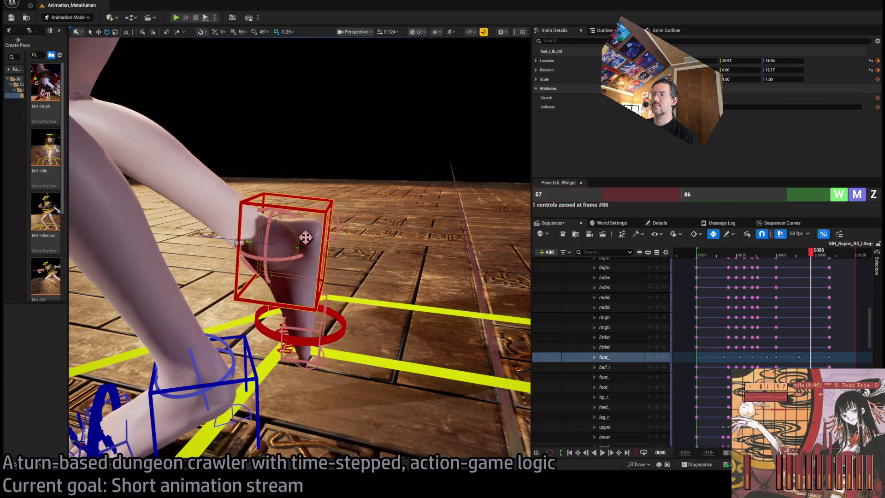
{"action": "mouse_move", "coordinate": [306, 233]}
{"action": "left_mouse_down"}
{"action": "mouse_move", "coordinate": [274, 203]}
{"action": "mouse_move", "coordinate": [315, 233]}
{"action": "left_mouse_up"}
{"action": "mouse_move", "coordinate": [816, 257]}
{"action": "left_mouse_down"}
{"action": "mouse_move", "coordinate": [789, 256]}
{"action": "mouse_move", "coordinate": [837, 256]}
{"action": "mouse_move", "coordinate": [757, 262]}
{"action": "mouse_move", "coordinate": [835, 256]}
{"action": "mouse_move", "coordinate": [798, 257]}
{"action": "left_mouse_up"}
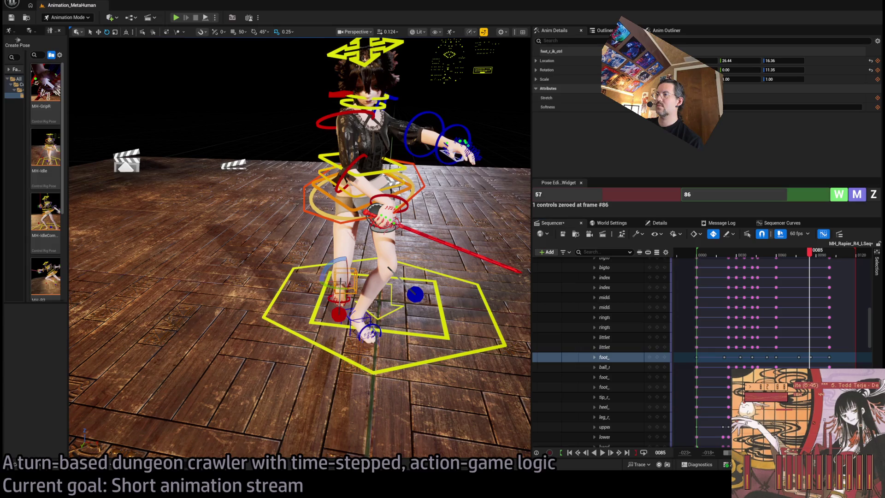
{"action": "left_click_drag", "start_coordinate": [816, 259], "coordinate": [789, 261]}
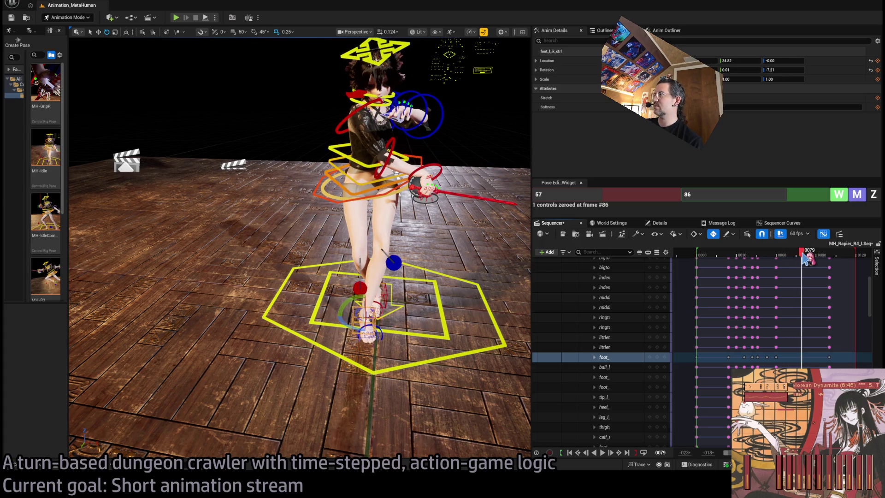
Center on the right foot and delete its key at frame 100
{"action": "mouse_move", "coordinate": [804, 259]}
{"action": "left_mouse_down"}
{"action": "mouse_move", "coordinate": [779, 263]}
{"action": "mouse_move", "coordinate": [836, 255]}
{"action": "mouse_move", "coordinate": [825, 256]}
{"action": "left_mouse_up"}
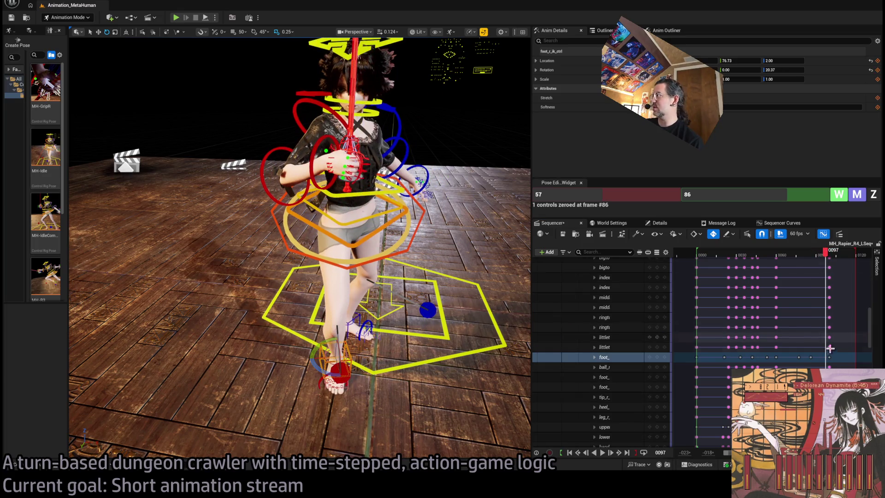
{"action": "key", "text": "f"}
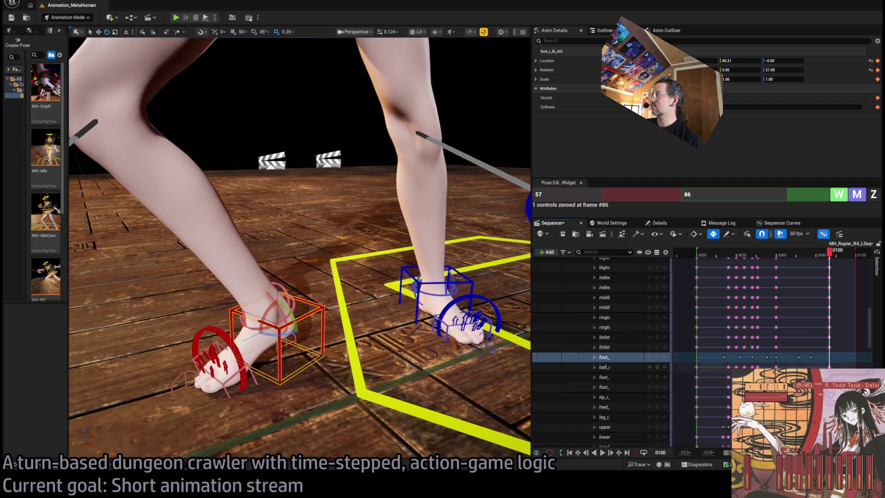
{"action": "key", "text": "period"}
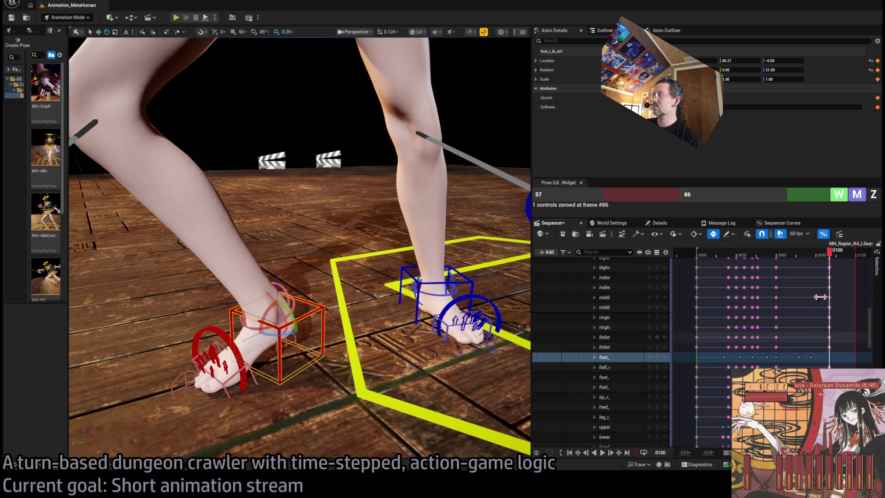
{"action": "mouse_move", "coordinate": [829, 253]}
{"action": "left_mouse_down"}
{"action": "mouse_move", "coordinate": [783, 252]}
{"action": "mouse_move", "coordinate": [832, 259]}
{"action": "left_mouse_up"}
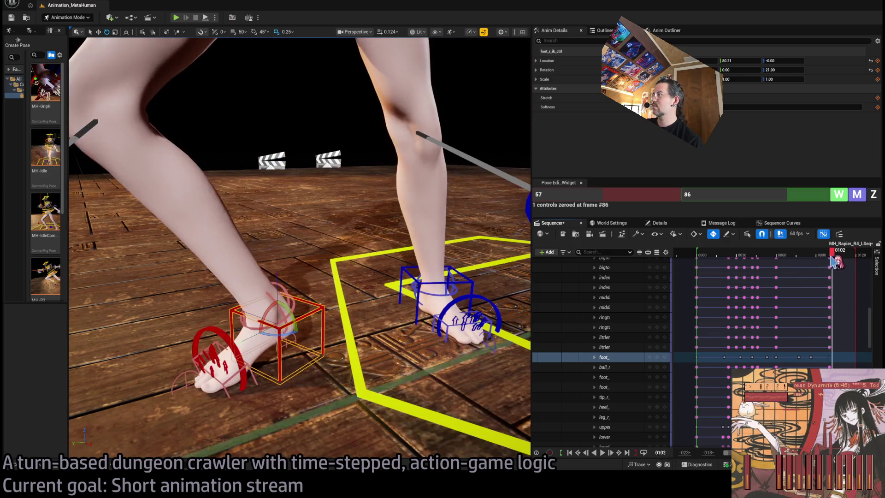
{"action": "key", "text": "Delete"}
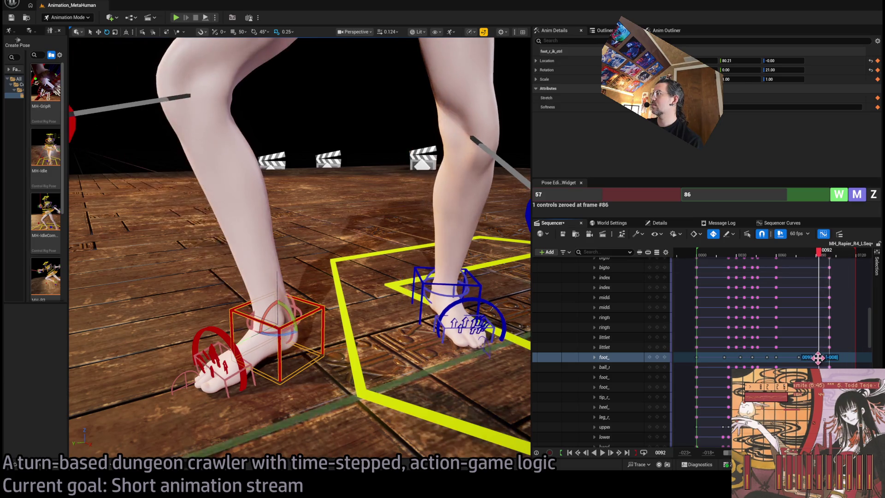
Replay the lunge from frame 74 a few times, then scrub to frame 90
{"action": "left_click_drag", "start_coordinate": [826, 254], "coordinate": [776, 256]}
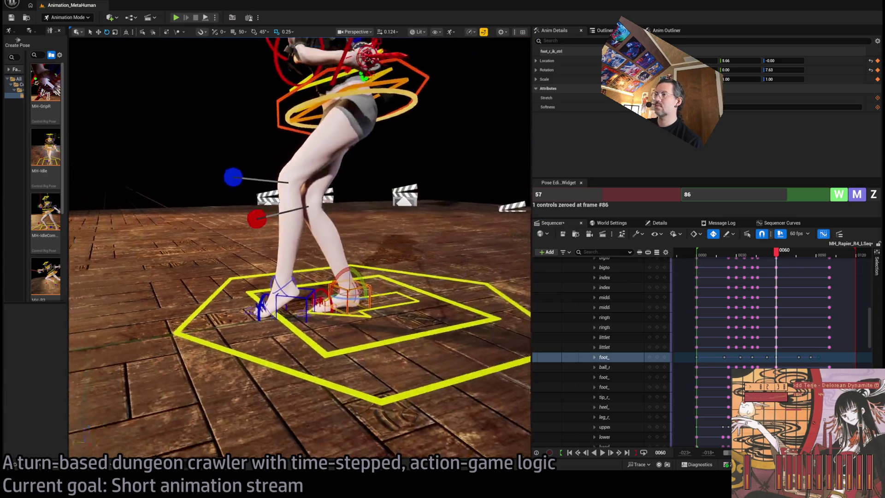
{"action": "key", "text": "space"}
{"action": "key", "text": "space"}
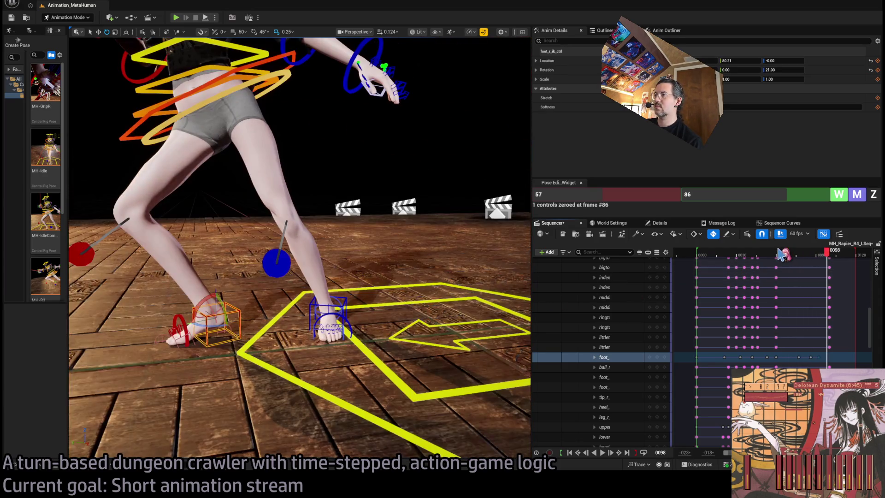
{"action": "key", "text": "space"}
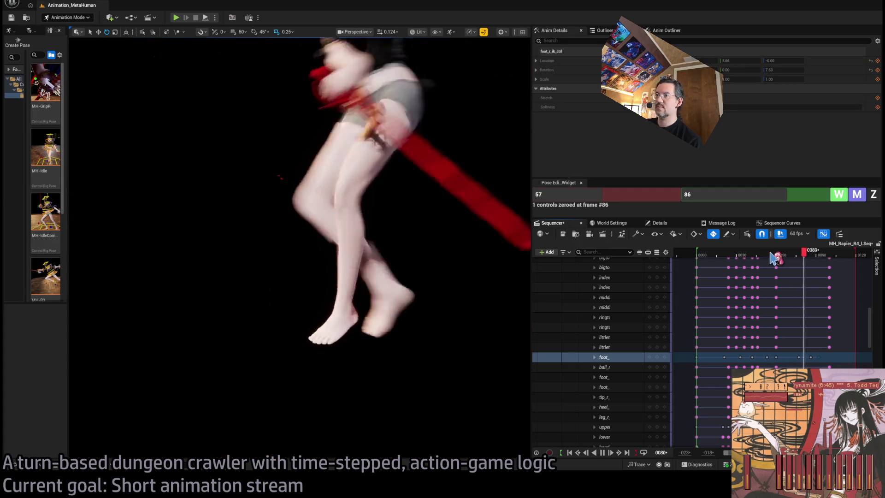
{"action": "key", "text": "space"}
{"action": "left_click_drag", "start_coordinate": [781, 256], "coordinate": [825, 267]}
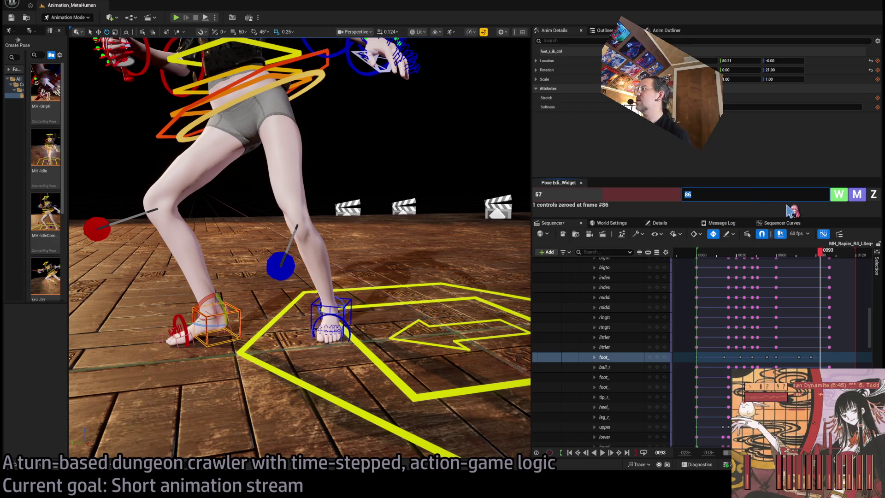
{"action": "scroll", "coordinate": [274, 322], "scroll_direction": "up", "scroll_amount": 8}
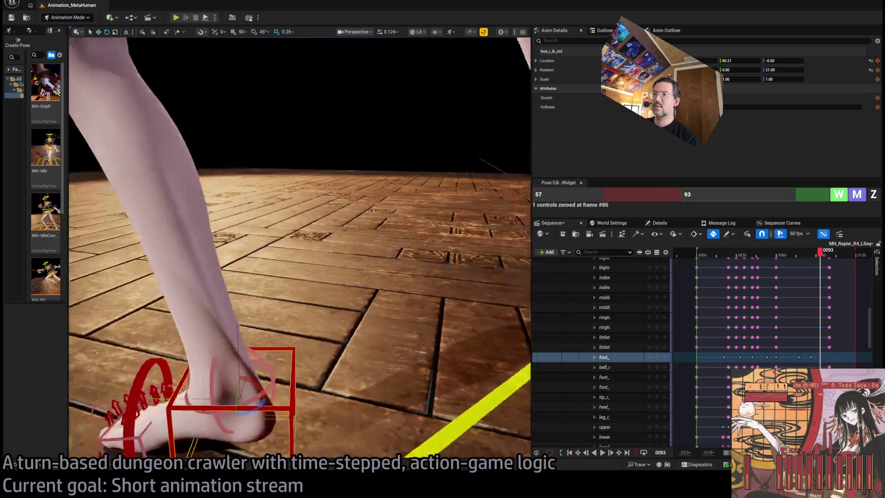
Select foot_roll_r_ctrl and zero it at frame 93
{"action": "scroll", "coordinate": [300, 247], "scroll_direction": "down", "scroll_amount": 8}
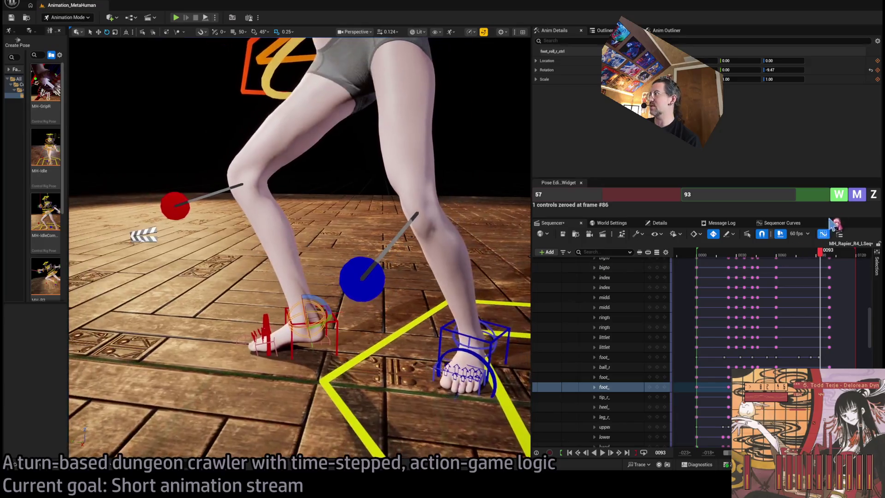
{"action": "left_click", "coordinate": [309, 325]}
{"action": "scroll", "coordinate": [354, 303], "scroll_direction": "down", "scroll_amount": 4}
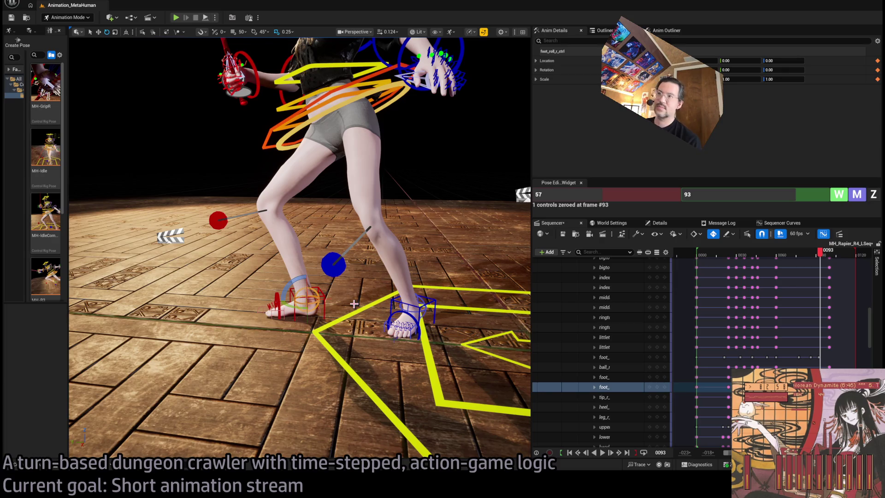
Replay the lunge between frames 46 and 97, then select and frame the left foot IK control
{"action": "left_click_drag", "start_coordinate": [832, 259], "coordinate": [784, 260]}
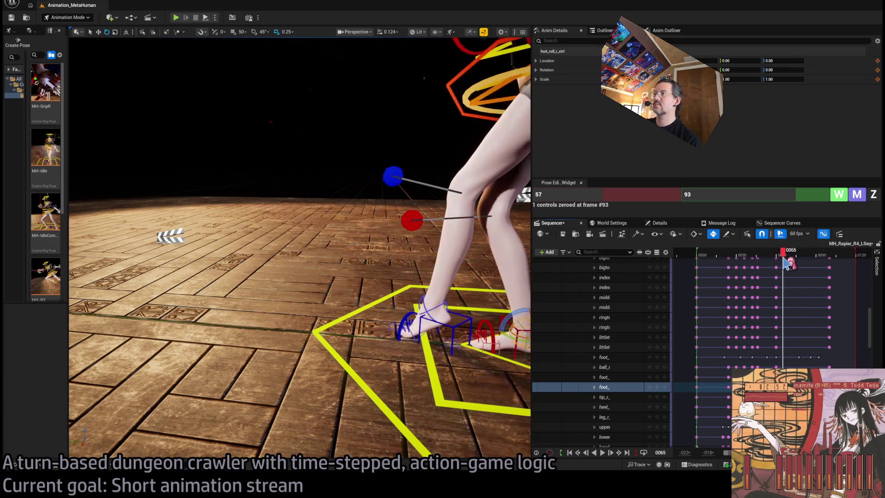
{"action": "key", "text": "space"}
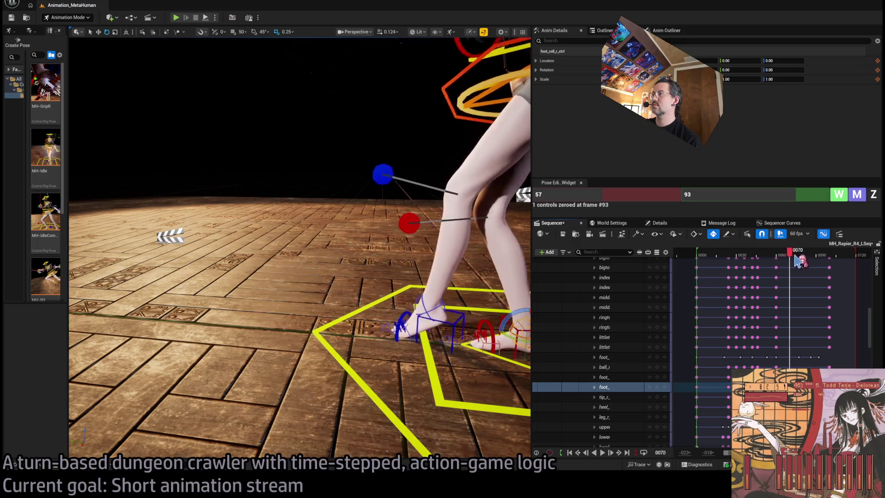
{"action": "left_click", "coordinate": [816, 256]}
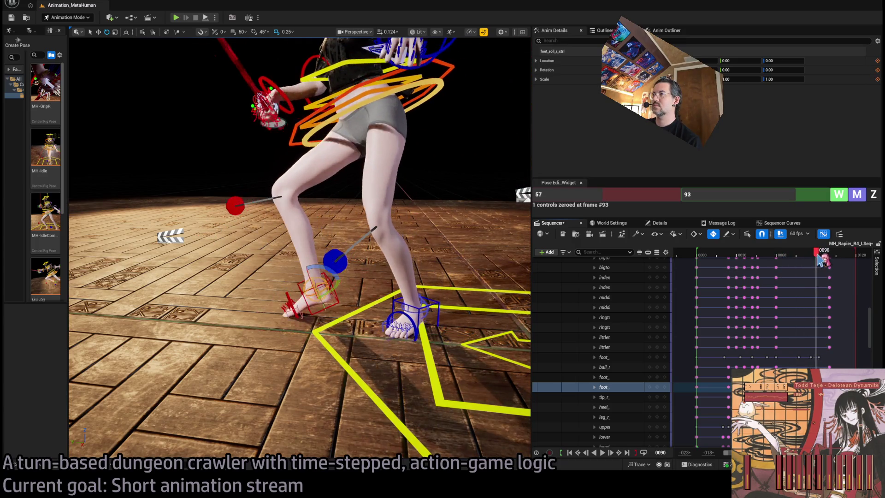
{"action": "left_click_drag", "start_coordinate": [819, 260], "coordinate": [827, 255]}
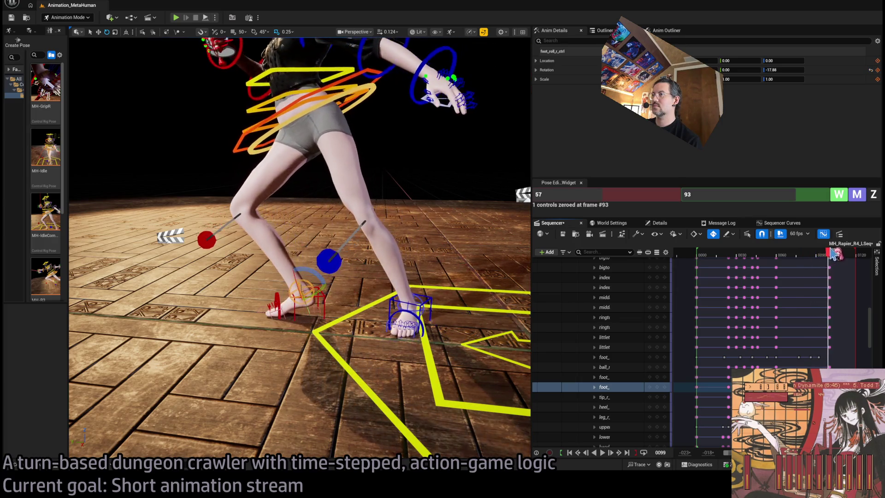
{"action": "key", "text": "space"}
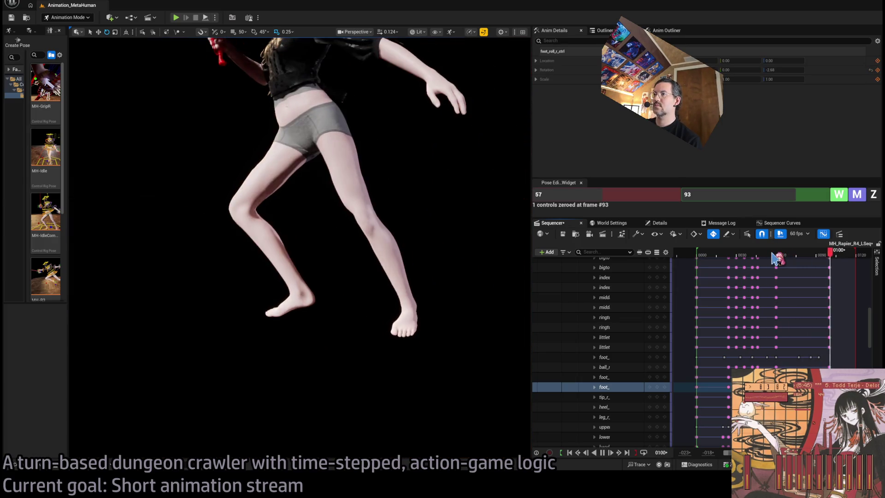
{"action": "mouse_move", "coordinate": [776, 259]}
{"action": "left_mouse_down"}
{"action": "mouse_move", "coordinate": [729, 258]}
{"action": "mouse_move", "coordinate": [812, 261]}
{"action": "mouse_move", "coordinate": [796, 261]}
{"action": "left_mouse_up"}
{"action": "key", "text": "space"}
{"action": "key", "text": "space"}
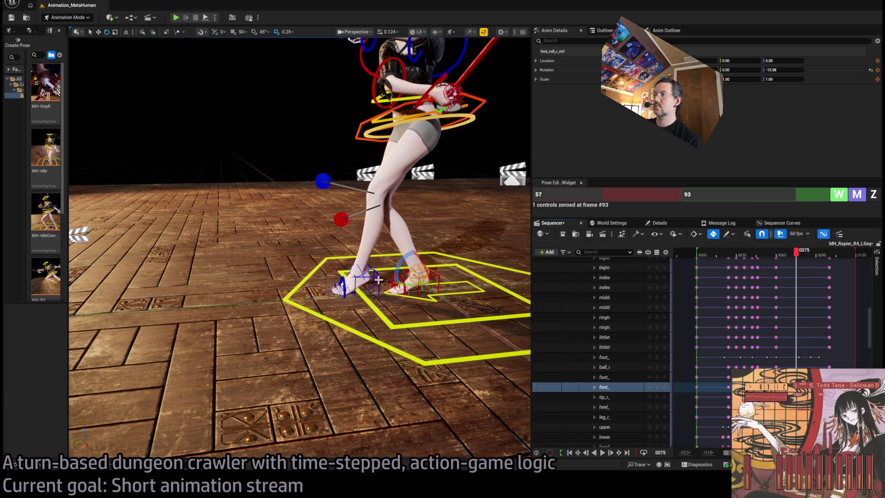
{"action": "left_click", "coordinate": [378, 279]}
{"action": "key", "text": "f"}
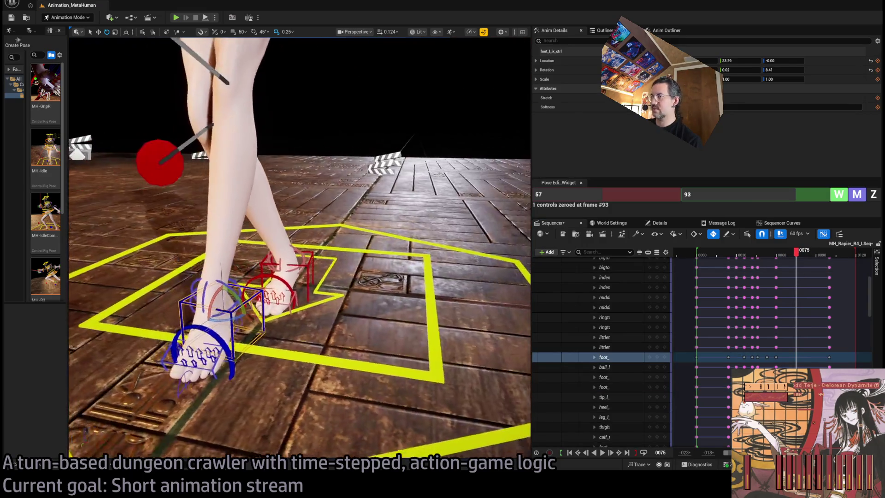
Select the left foot track, scrub frames 57 to 87, and orbit close to the left foot
{"action": "mouse_move", "coordinate": [796, 254]}
{"action": "left_mouse_down"}
{"action": "mouse_move", "coordinate": [767, 255]}
{"action": "mouse_move", "coordinate": [789, 254]}
{"action": "left_mouse_up"}
{"action": "scroll", "coordinate": [353, 79], "scroll_direction": "down", "scroll_amount": 5}
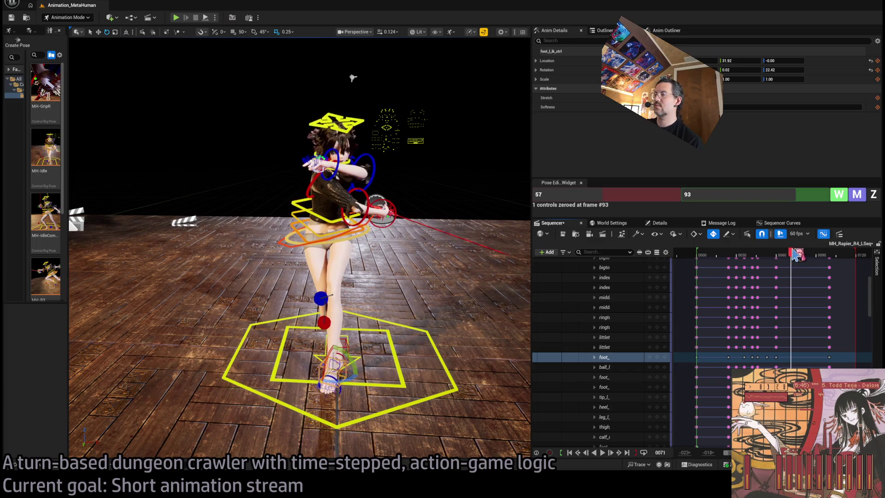
{"action": "left_click_drag", "start_coordinate": [799, 249], "coordinate": [802, 247]}
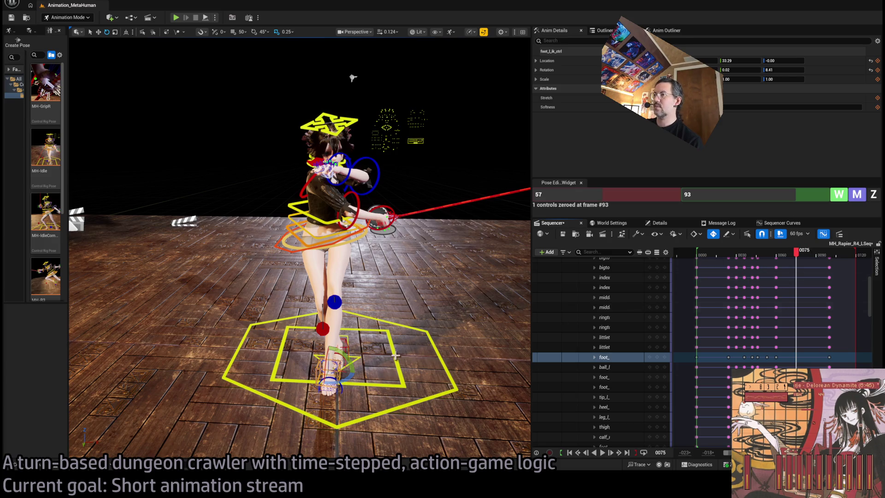
{"action": "scroll", "coordinate": [395, 356], "scroll_direction": "up", "scroll_amount": 5}
{"action": "left_click", "coordinate": [659, 357]}
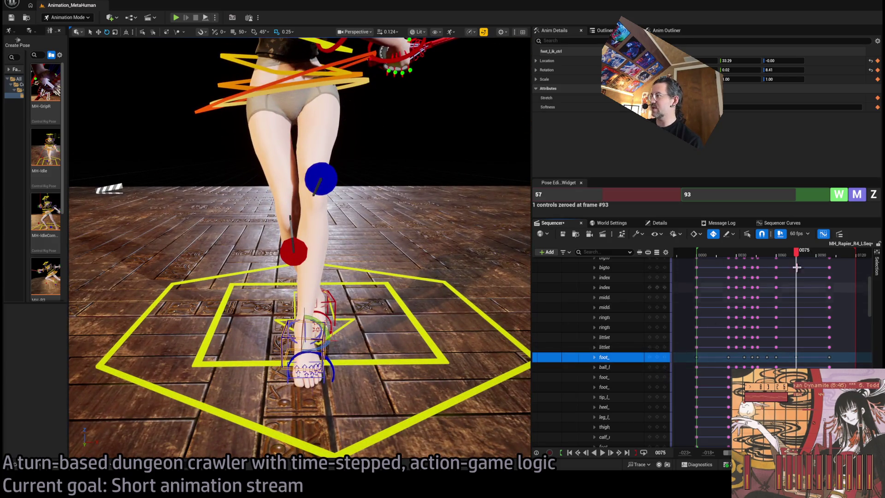
{"action": "left_click_drag", "start_coordinate": [805, 258], "coordinate": [823, 256]}
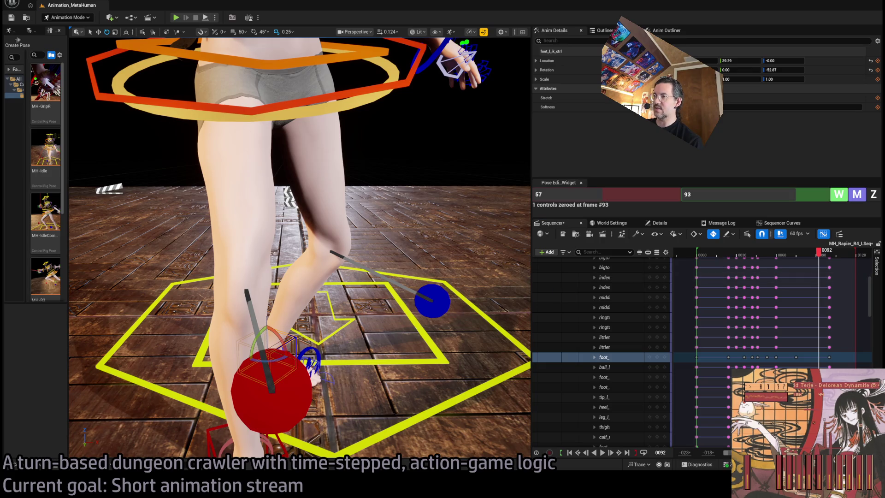
{"action": "left_click_drag", "start_coordinate": [300, 230], "coordinate": [323, 258]}
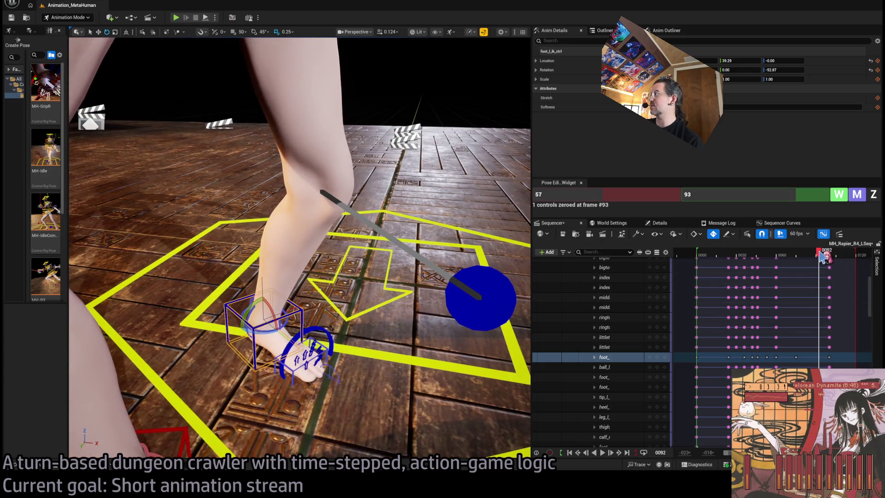
Set the pose range to frames 75–93 and write keys for the left foot
{"action": "left_click", "coordinate": [736, 193]}
{"action": "left_click_drag", "start_coordinate": [823, 257], "coordinate": [801, 262]}
{"action": "left_click", "coordinate": [594, 193]}
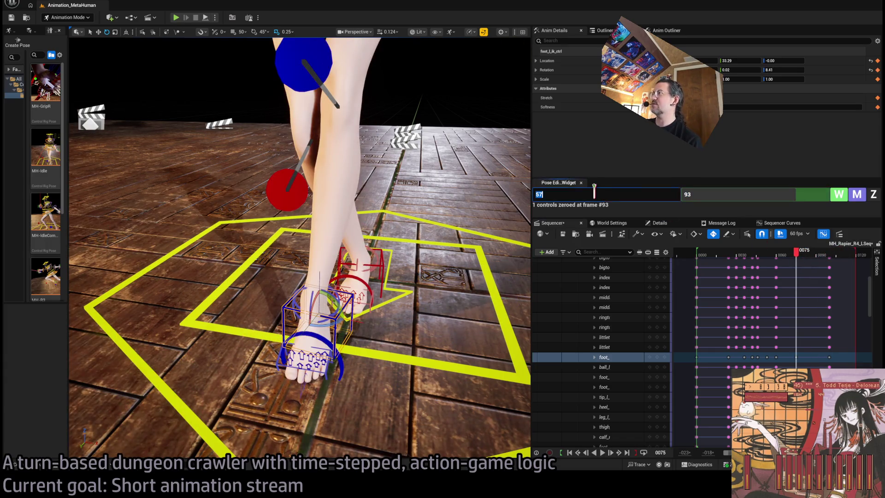
{"action": "type", "text": "75"}
{"action": "left_click_drag", "start_coordinate": [815, 256], "coordinate": [825, 258]}
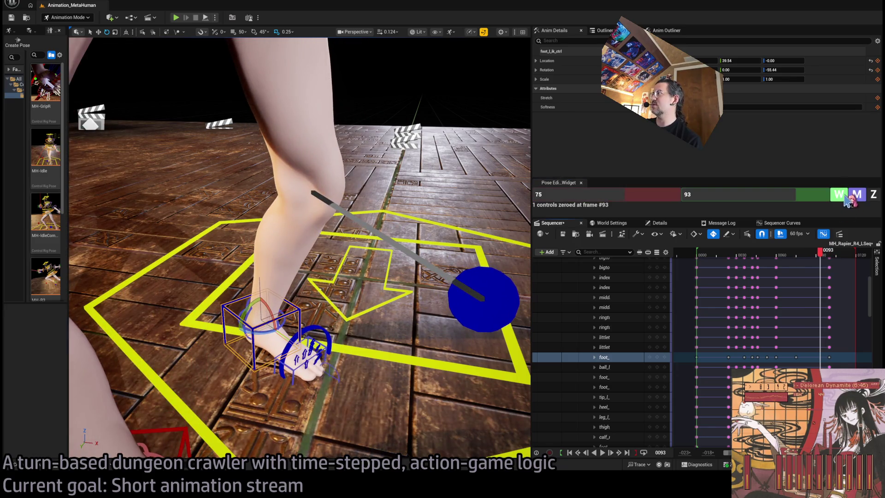
{"action": "left_click", "coordinate": [839, 194]}
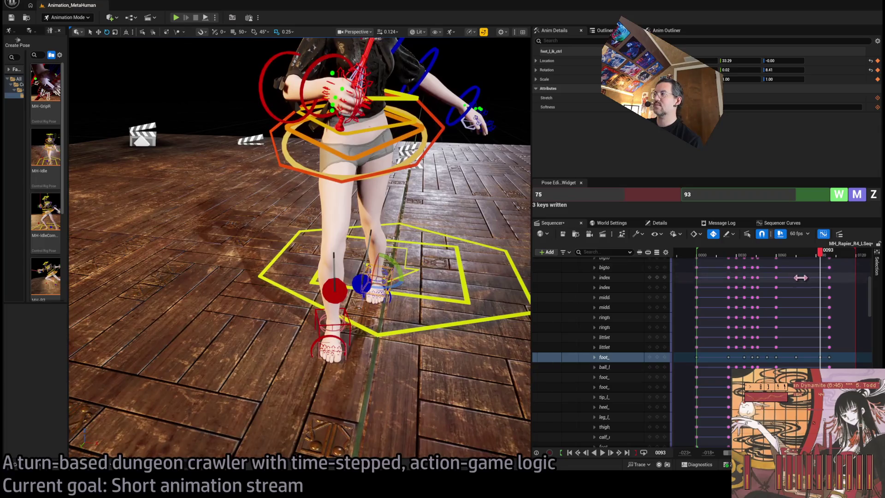
{"action": "mouse_move", "coordinate": [830, 259]}
{"action": "left_mouse_down"}
{"action": "mouse_move", "coordinate": [810, 257]}
{"action": "mouse_move", "coordinate": [848, 266]}
{"action": "mouse_move", "coordinate": [819, 267]}
{"action": "left_mouse_up"}
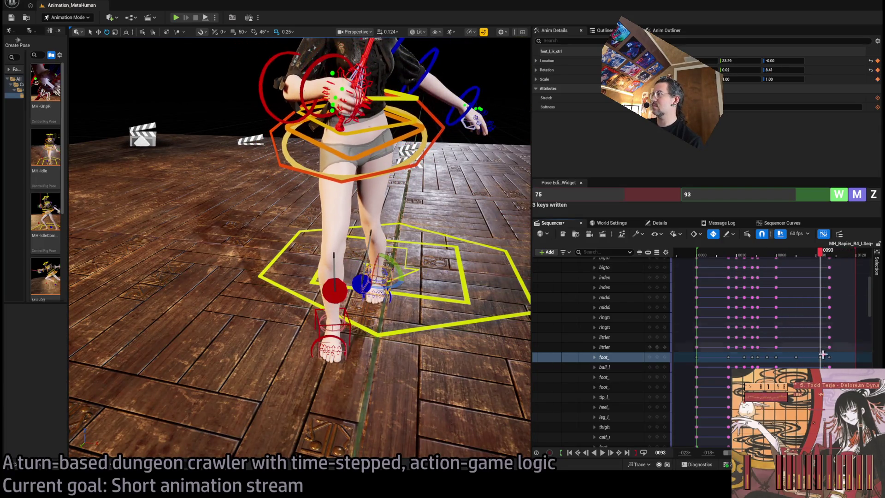
{"action": "left_click_drag", "start_coordinate": [819, 359], "coordinate": [816, 356]}
{"action": "mouse_move", "coordinate": [823, 257]}
{"action": "left_mouse_down"}
{"action": "mouse_move", "coordinate": [772, 256]}
{"action": "mouse_move", "coordinate": [834, 253]}
{"action": "mouse_move", "coordinate": [735, 256]}
{"action": "left_mouse_up"}
{"action": "key", "text": "space"}
{"action": "key", "text": "space"}
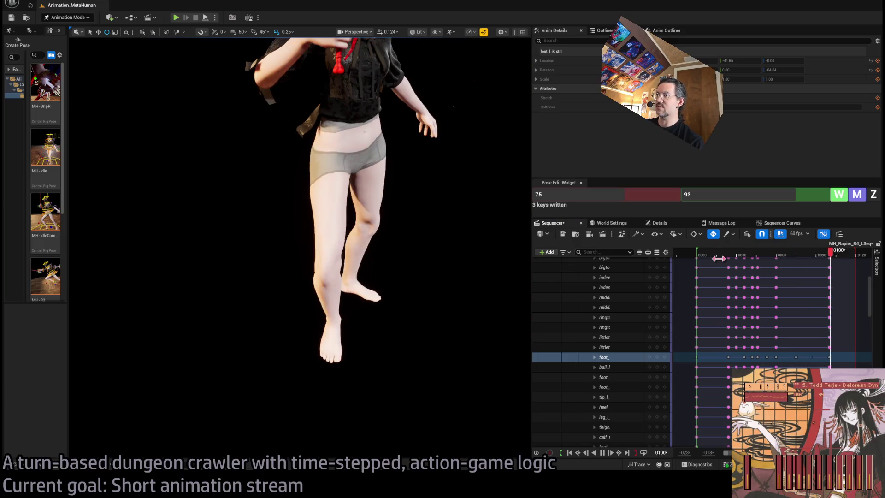
{"action": "left_click", "coordinate": [778, 255]}
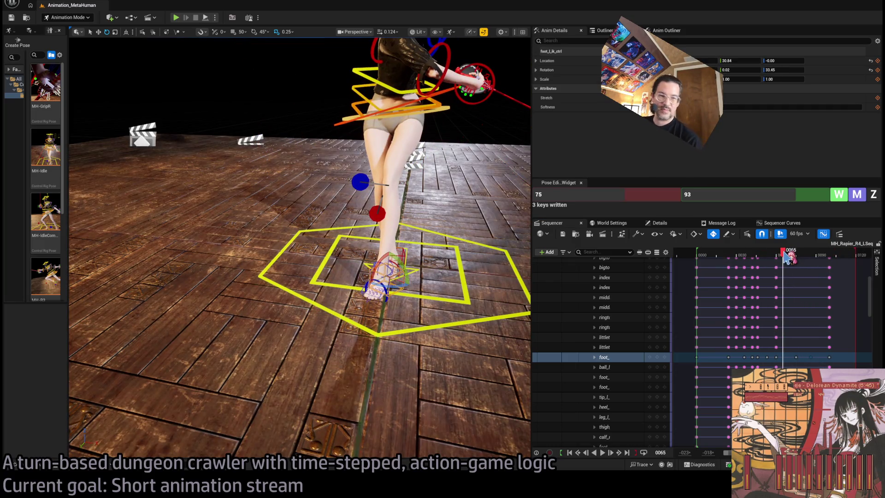
{"action": "left_click", "coordinate": [712, 255]}
{"action": "key", "text": "space"}
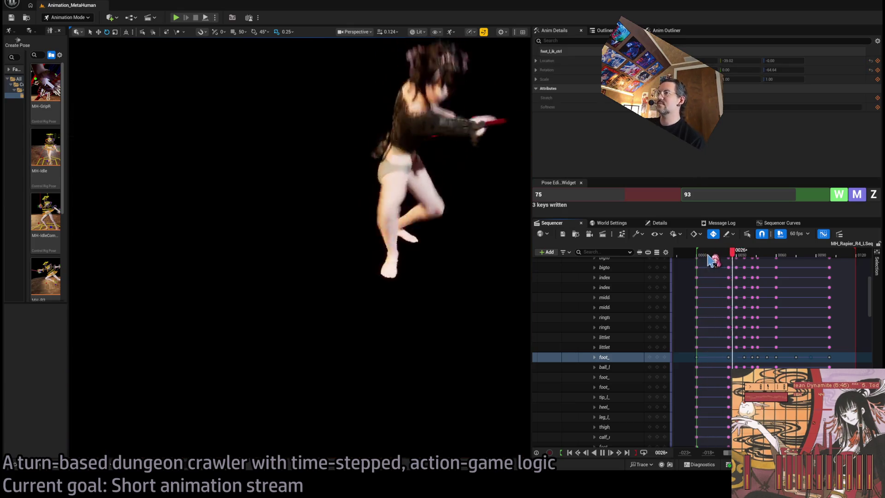
{"action": "left_click", "coordinate": [743, 255]}
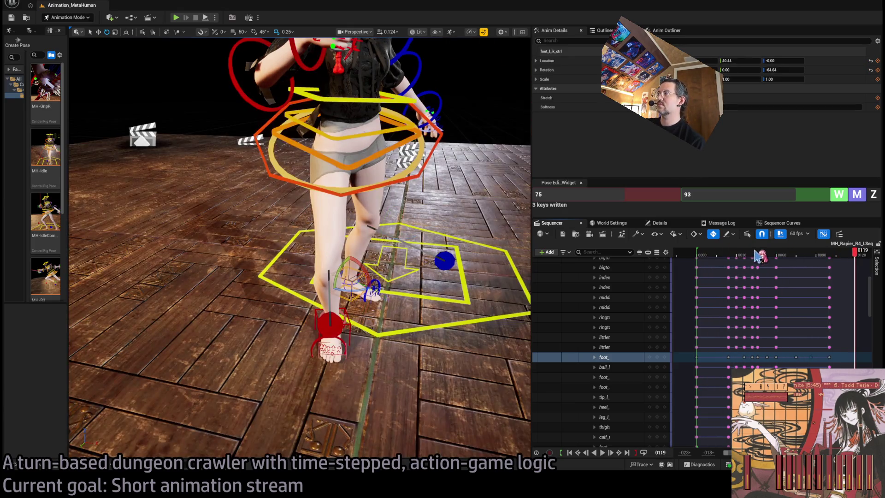
{"action": "left_click_drag", "start_coordinate": [743, 255], "coordinate": [790, 256]}
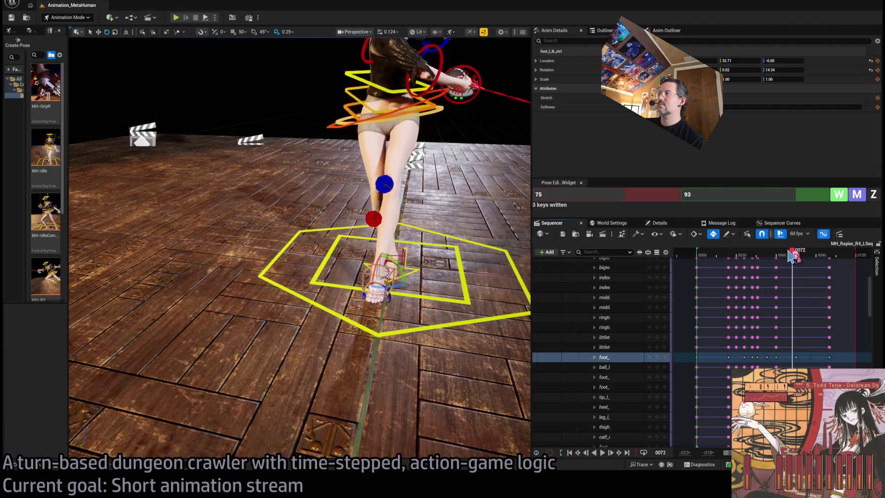
{"action": "left_click", "coordinate": [445, 102]}
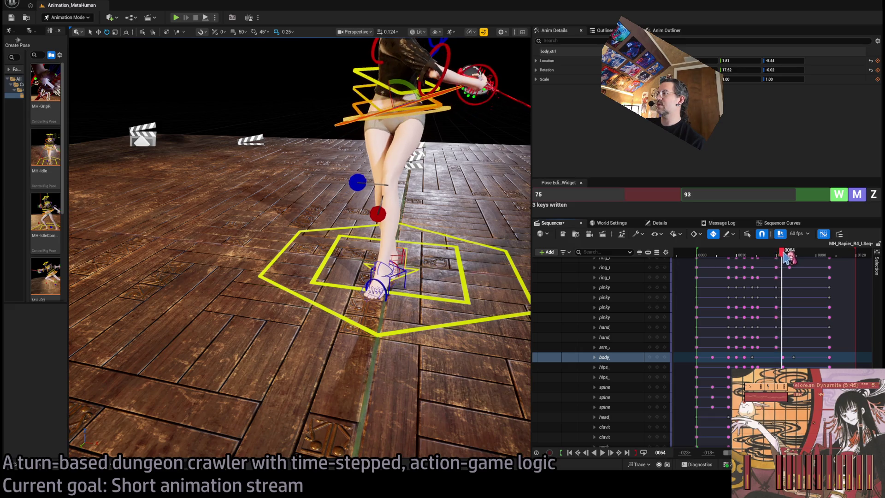
Nudge body_ctrl slightly left at frame 74 with feet planted, then scrub and play from frame 50
{"action": "mouse_move", "coordinate": [797, 255]}
{"action": "left_mouse_down"}
{"action": "mouse_move", "coordinate": [725, 261]}
{"action": "mouse_move", "coordinate": [783, 262]}
{"action": "left_mouse_up"}
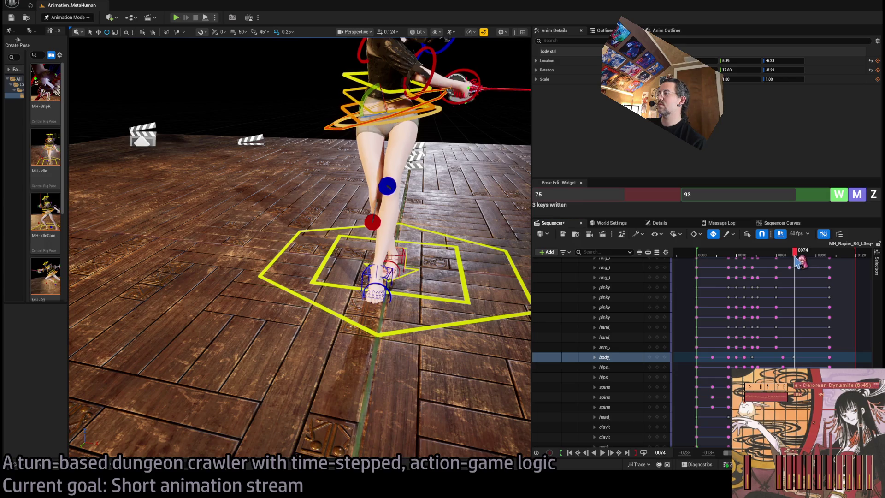
{"action": "mouse_move", "coordinate": [797, 262]}
{"action": "left_mouse_down"}
{"action": "mouse_move", "coordinate": [812, 263]}
{"action": "mouse_move", "coordinate": [795, 266]}
{"action": "left_mouse_up"}
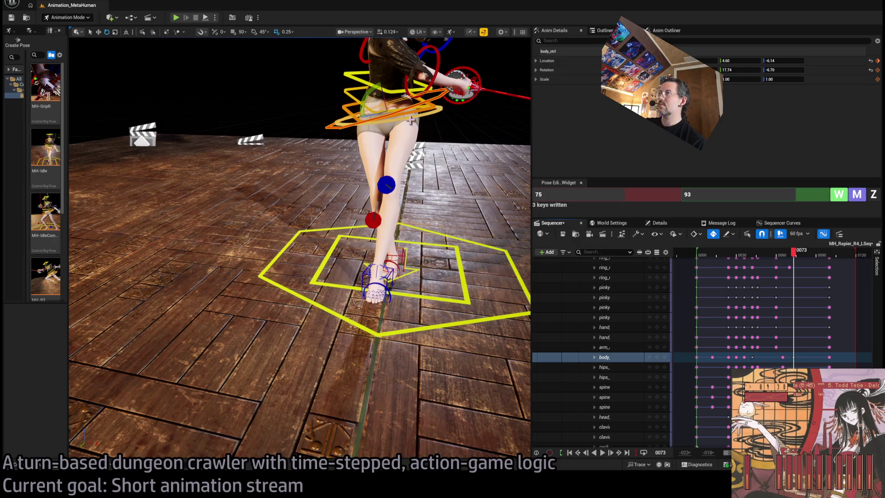
{"action": "left_click_drag", "start_coordinate": [399, 109], "coordinate": [395, 110]}
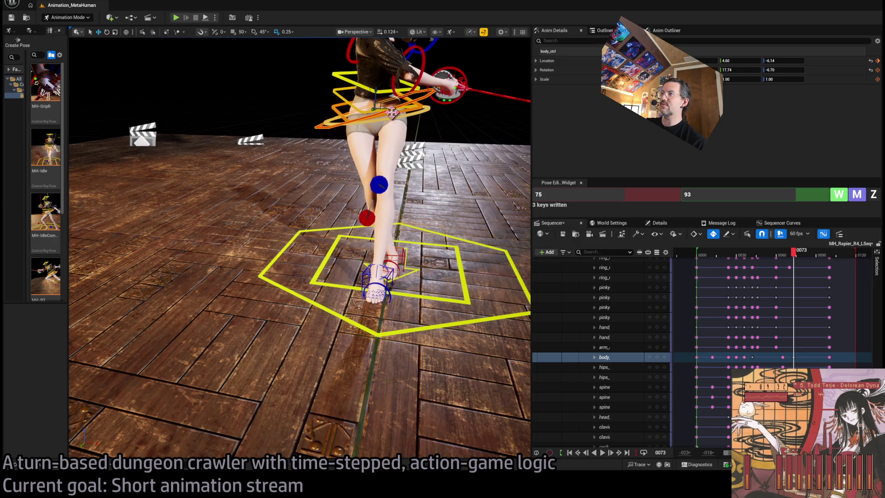
{"action": "left_click_drag", "start_coordinate": [794, 253], "coordinate": [770, 254]}
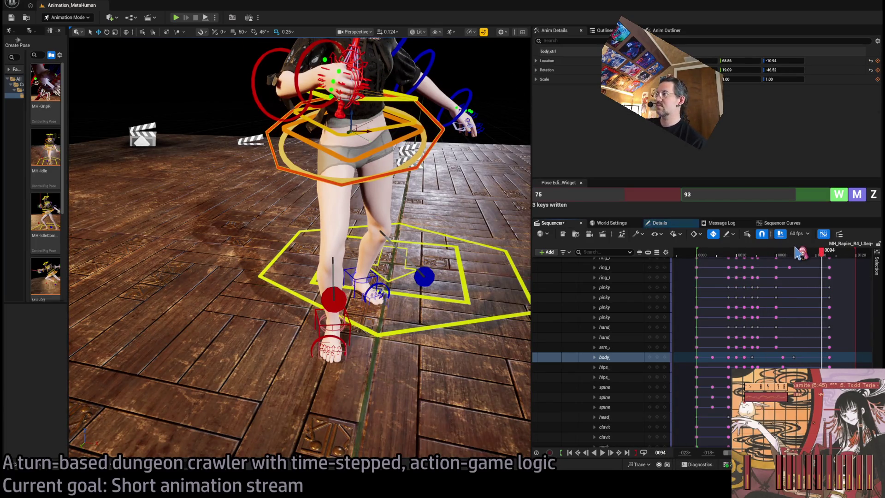
{"action": "mouse_move", "coordinate": [797, 254]}
{"action": "left_mouse_down"}
{"action": "mouse_move", "coordinate": [779, 254]}
{"action": "mouse_move", "coordinate": [815, 256]}
{"action": "left_mouse_up"}
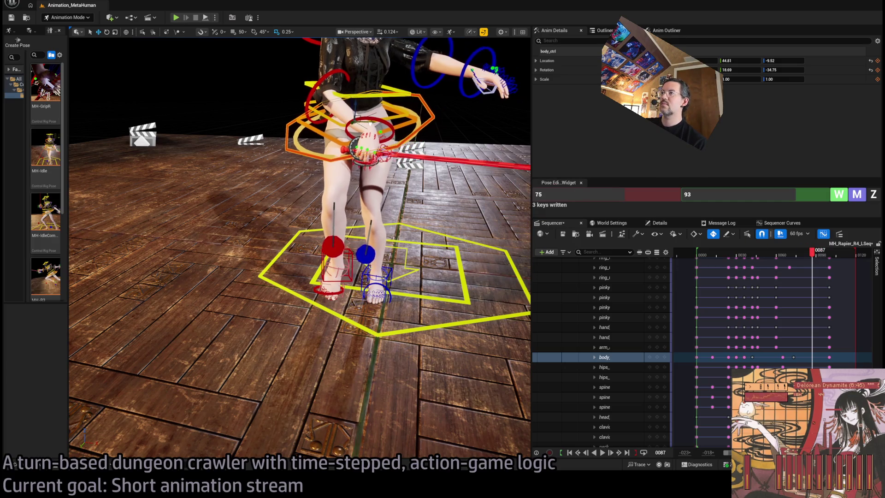
{"action": "left_click_drag", "start_coordinate": [818, 263], "coordinate": [750, 265]}
{"action": "key", "text": "space"}
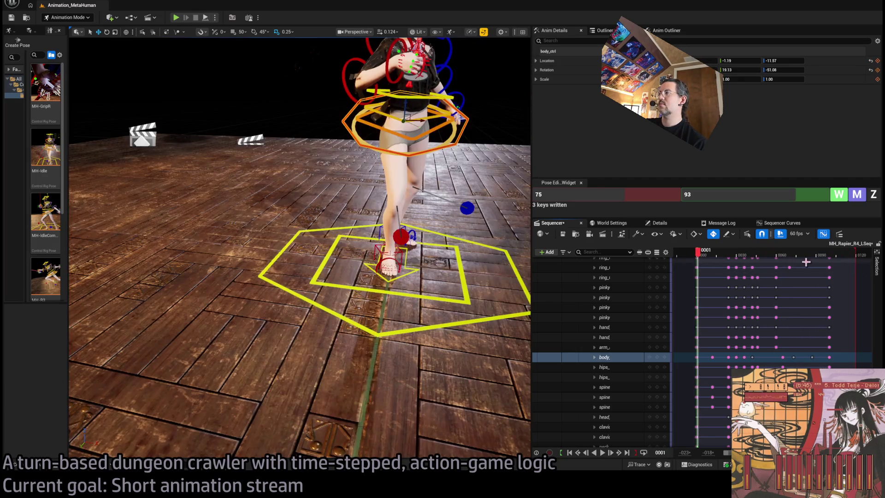
{"action": "key", "text": "space"}
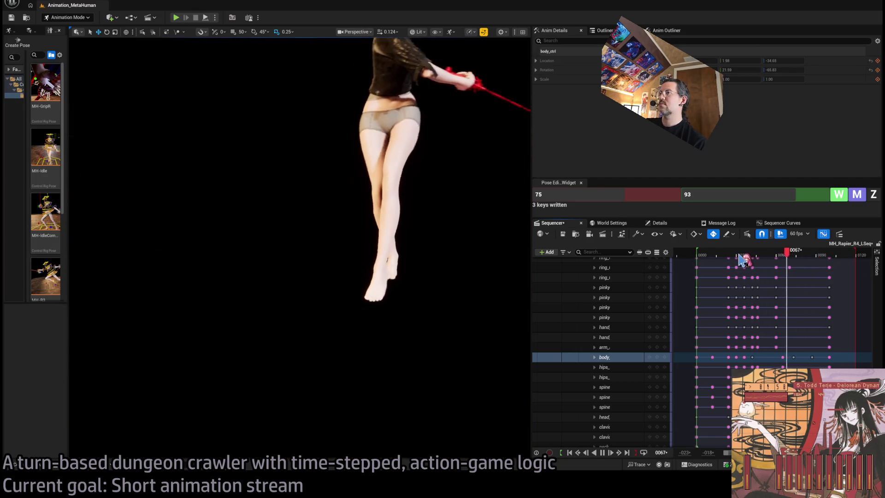
{"action": "key", "text": "space"}
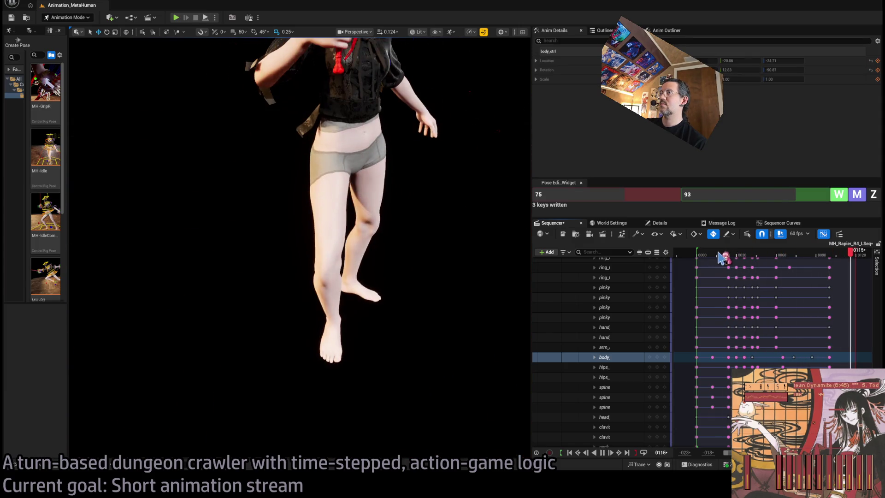
{"action": "key", "text": "f"}
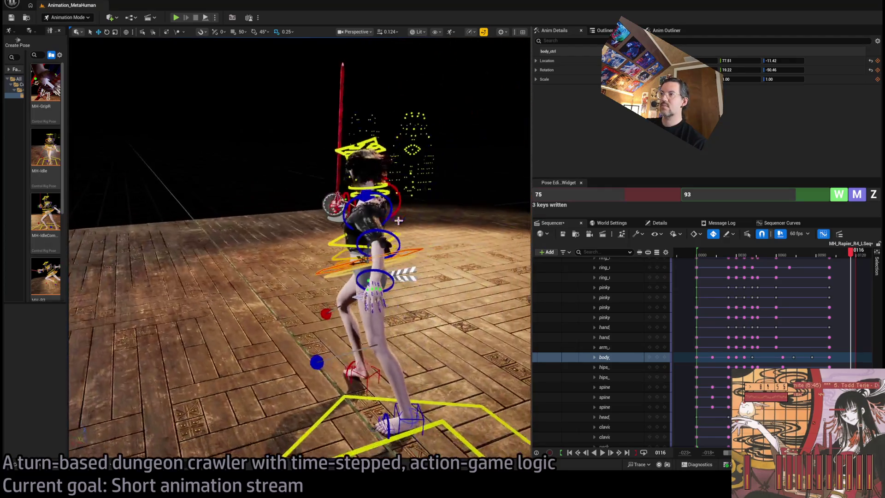
{"action": "key", "text": "space"}
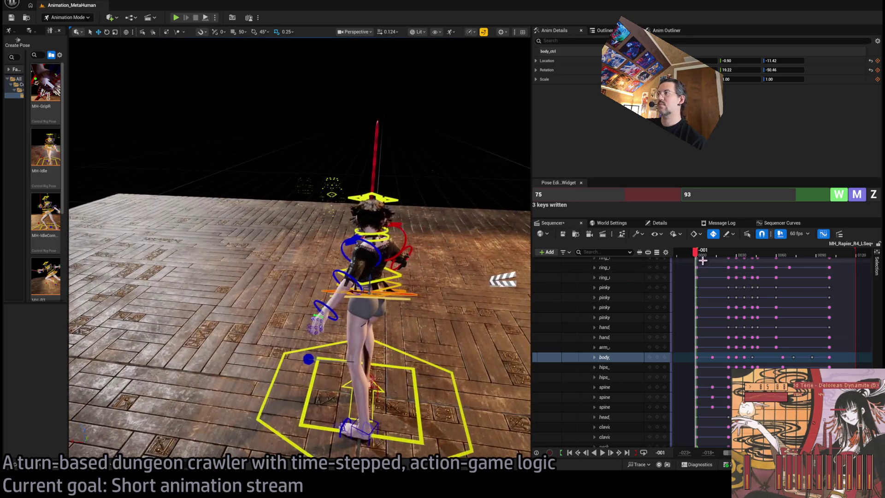
{"action": "key", "text": "space"}
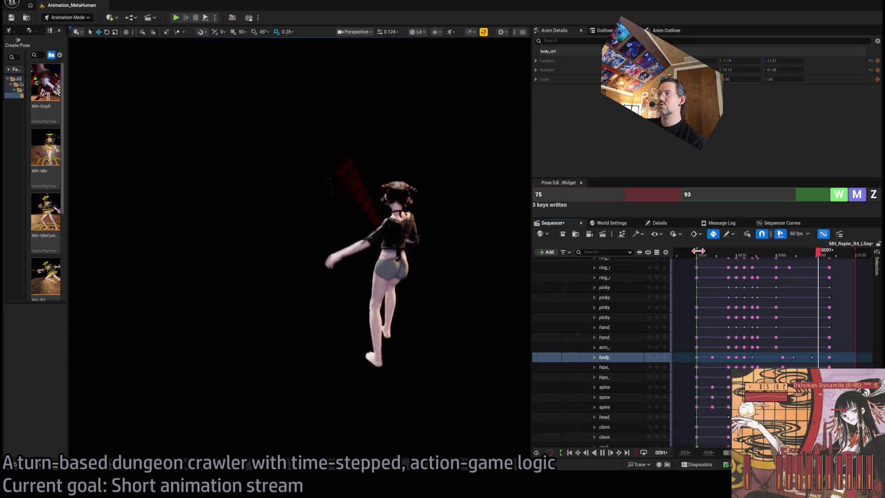
{"action": "mouse_move", "coordinate": [701, 255]}
{"action": "left_mouse_down"}
{"action": "mouse_move", "coordinate": [799, 254]}
{"action": "mouse_move", "coordinate": [758, 255]}
{"action": "mouse_move", "coordinate": [774, 256]}
{"action": "left_mouse_up"}
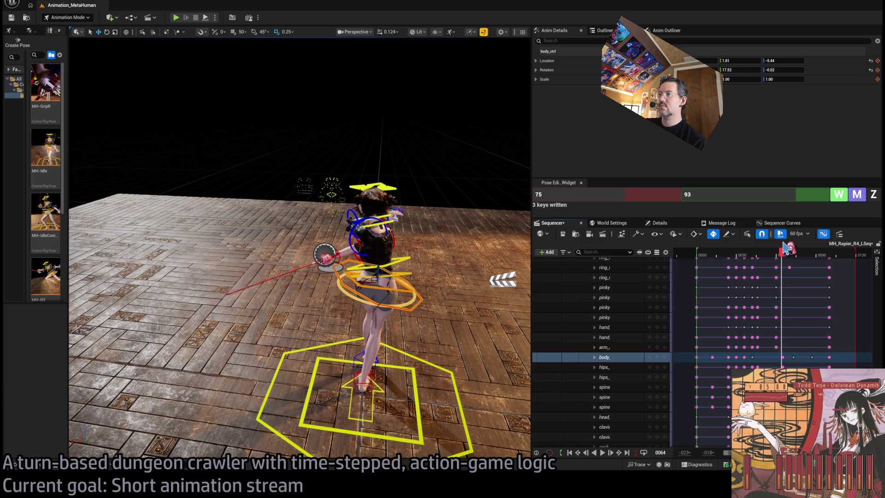
{"action": "mouse_move", "coordinate": [772, 249]}
{"action": "left_mouse_down"}
{"action": "mouse_move", "coordinate": [721, 254]}
{"action": "mouse_move", "coordinate": [761, 252]}
{"action": "mouse_move", "coordinate": [762, 238]}
{"action": "mouse_move", "coordinate": [774, 238]}
{"action": "left_mouse_up"}
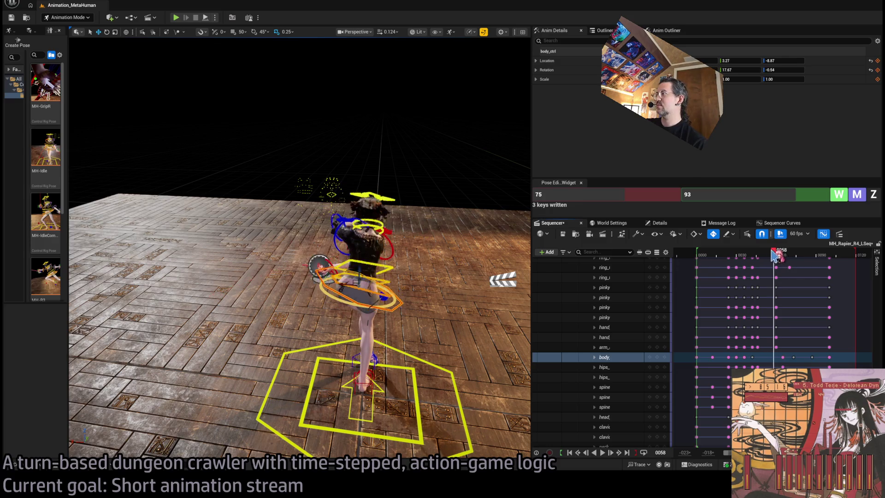
{"action": "left_click", "coordinate": [698, 253]}
{"action": "key", "text": "space"}
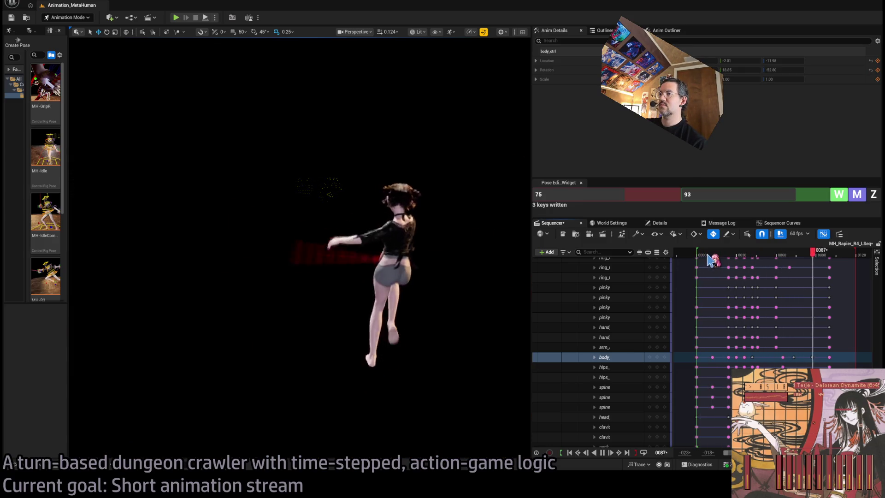
{"action": "key", "text": "space"}
{"action": "mouse_move", "coordinate": [783, 256]}
{"action": "left_mouse_down"}
{"action": "mouse_move", "coordinate": [753, 254]}
{"action": "mouse_move", "coordinate": [825, 249]}
{"action": "mouse_move", "coordinate": [796, 248]}
{"action": "left_mouse_up"}
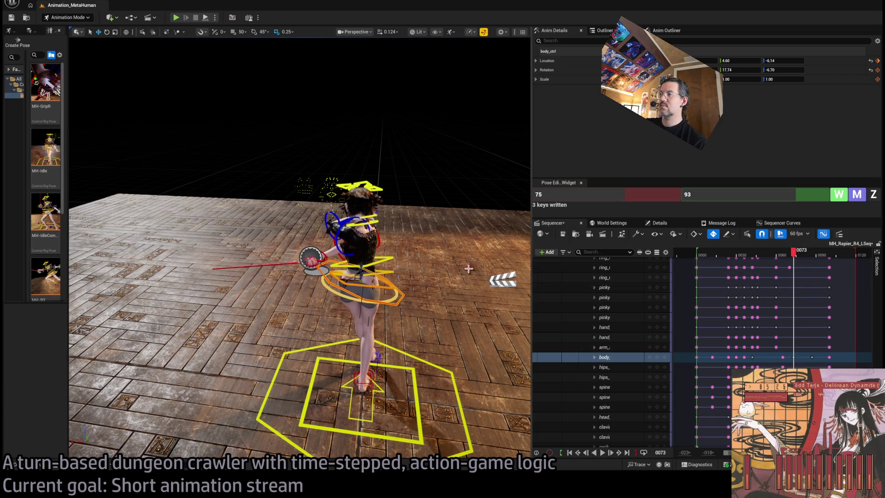
{"action": "mouse_move", "coordinate": [796, 253]}
{"action": "left_mouse_down"}
{"action": "mouse_move", "coordinate": [700, 258]}
{"action": "mouse_move", "coordinate": [794, 260]}
{"action": "mouse_move", "coordinate": [737, 267]}
{"action": "mouse_move", "coordinate": [724, 265]}
{"action": "mouse_move", "coordinate": [766, 263]}
{"action": "mouse_move", "coordinate": [705, 254]}
{"action": "mouse_move", "coordinate": [764, 253]}
{"action": "mouse_move", "coordinate": [752, 257]}
{"action": "left_mouse_up"}
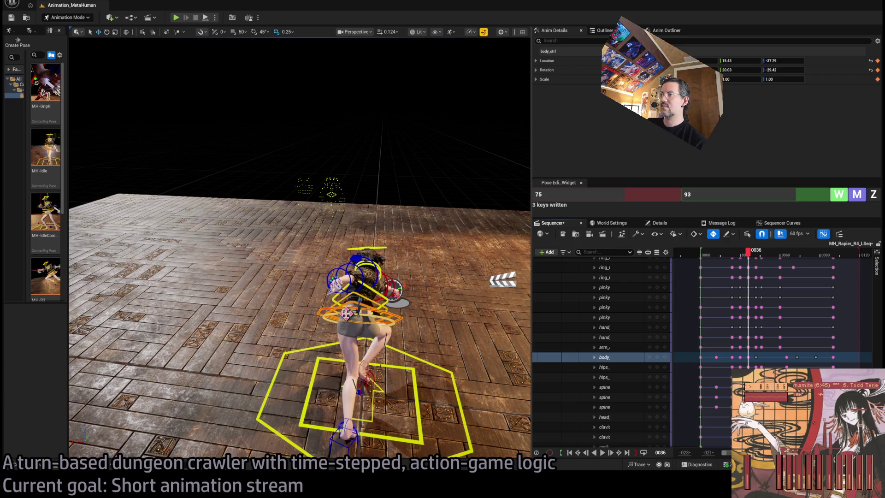
{"action": "mouse_move", "coordinate": [748, 253]}
{"action": "left_mouse_down"}
{"action": "mouse_move", "coordinate": [725, 254]}
{"action": "mouse_move", "coordinate": [760, 256]}
{"action": "mouse_move", "coordinate": [721, 258]}
{"action": "mouse_move", "coordinate": [743, 258]}
{"action": "left_mouse_up"}
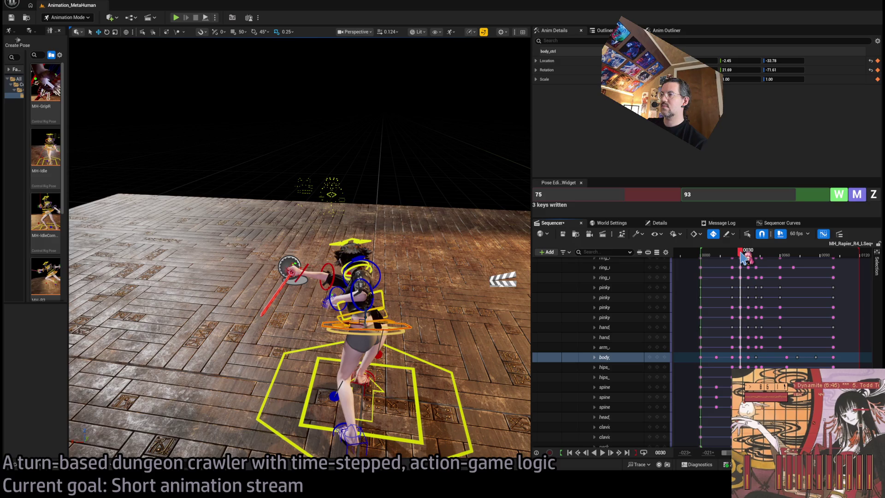
Check spine_02_ctrl, reselect body_ctrl, and scrub the lunge from frame 29 to frame 50
{"action": "left_click", "coordinate": [351, 325]}
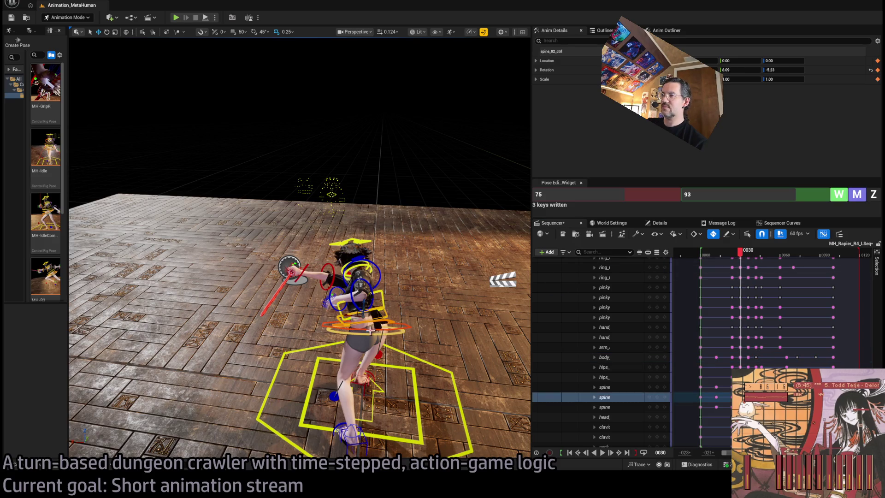
{"action": "left_click", "coordinate": [367, 329]}
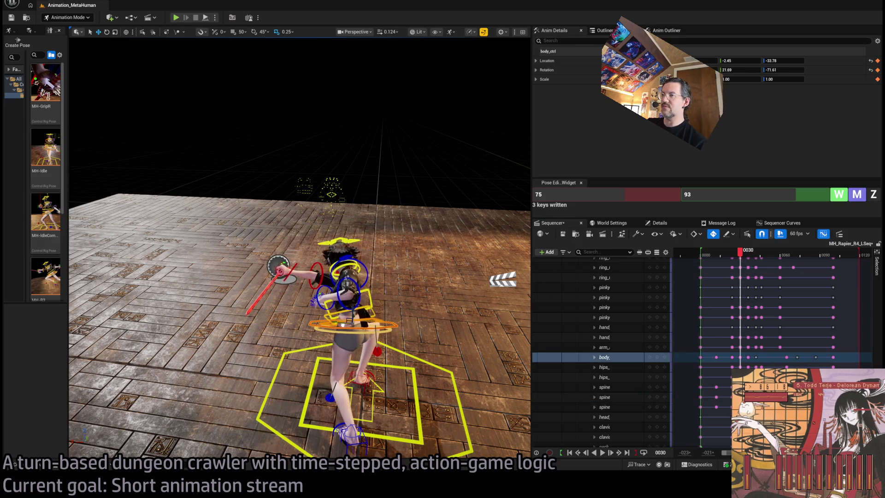
{"action": "mouse_move", "coordinate": [746, 253]}
{"action": "left_mouse_down"}
{"action": "mouse_move", "coordinate": [726, 254]}
{"action": "mouse_move", "coordinate": [765, 254]}
{"action": "mouse_move", "coordinate": [719, 254]}
{"action": "mouse_move", "coordinate": [791, 260]}
{"action": "mouse_move", "coordinate": [748, 260]}
{"action": "mouse_move", "coordinate": [776, 262]}
{"action": "left_mouse_up"}
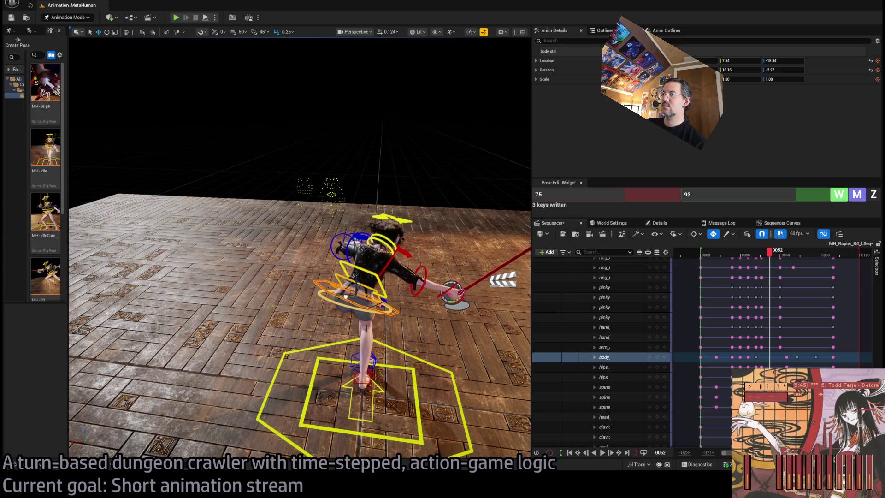
{"action": "mouse_move", "coordinate": [754, 258]}
{"action": "left_mouse_down"}
{"action": "mouse_move", "coordinate": [721, 257]}
{"action": "mouse_move", "coordinate": [793, 258]}
{"action": "mouse_move", "coordinate": [740, 267]}
{"action": "mouse_move", "coordinate": [782, 255]}
{"action": "left_mouse_up"}
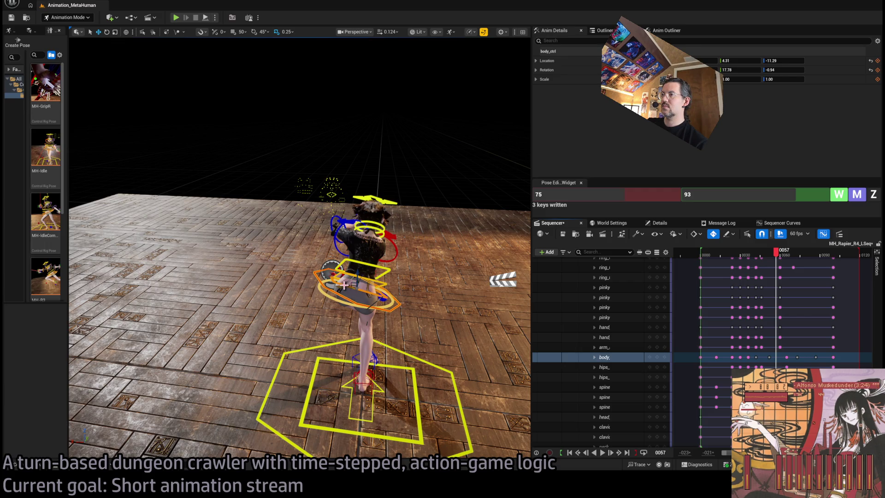
Select spine_01_ctrl then body_ctrl and scrub the lunge between frames 39, 61 and 57
{"action": "left_click", "coordinate": [354, 292]}
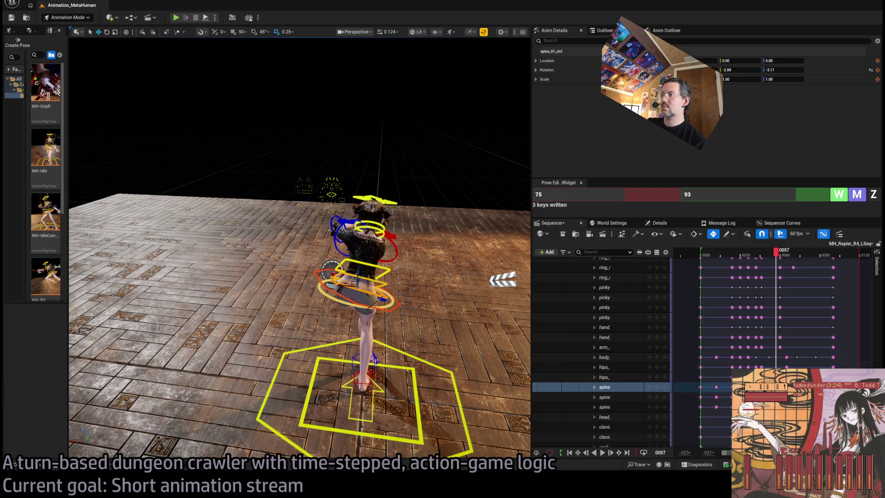
{"action": "left_click", "coordinate": [346, 287]}
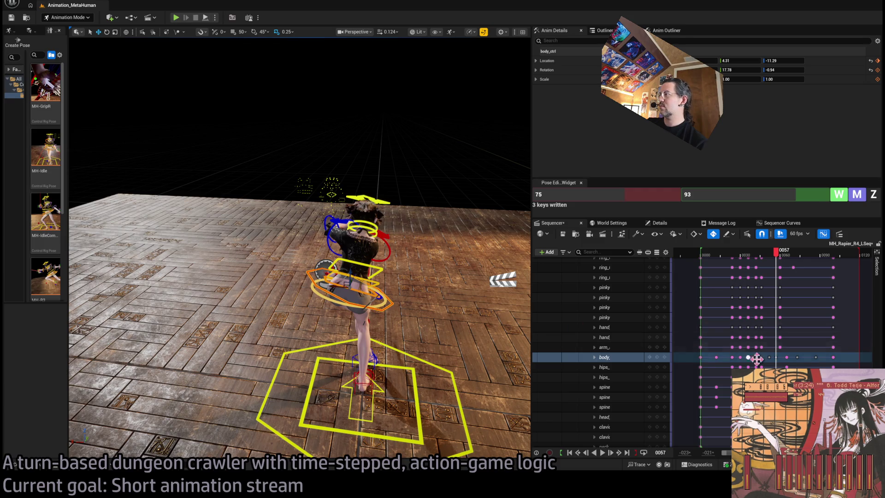
{"action": "mouse_move", "coordinate": [776, 254]}
{"action": "left_mouse_down"}
{"action": "mouse_move", "coordinate": [717, 255]}
{"action": "mouse_move", "coordinate": [784, 258]}
{"action": "mouse_move", "coordinate": [731, 264]}
{"action": "mouse_move", "coordinate": [779, 271]}
{"action": "mouse_move", "coordinate": [829, 267]}
{"action": "mouse_move", "coordinate": [771, 270]}
{"action": "left_mouse_up"}
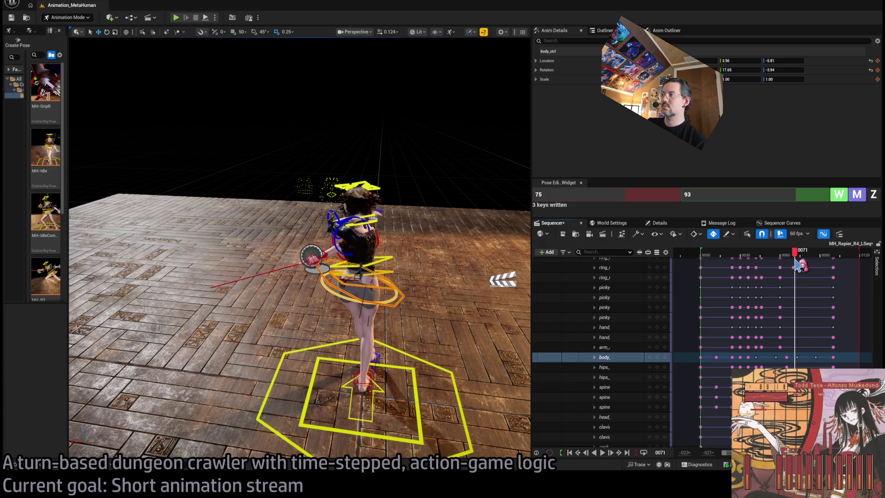
{"action": "mouse_move", "coordinate": [773, 262]}
{"action": "left_mouse_down"}
{"action": "mouse_move", "coordinate": [756, 265]}
{"action": "mouse_move", "coordinate": [783, 260]}
{"action": "left_mouse_up"}
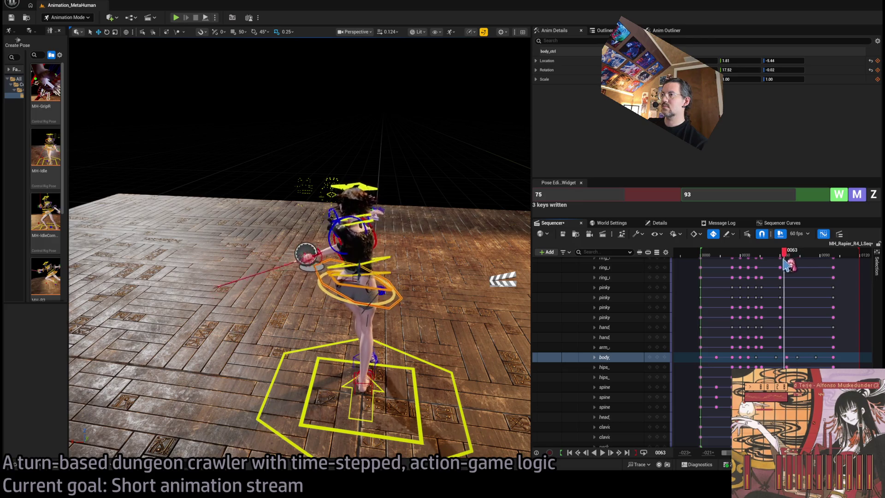
{"action": "mouse_move", "coordinate": [785, 264]}
{"action": "left_mouse_down"}
{"action": "mouse_move", "coordinate": [763, 265]}
{"action": "mouse_move", "coordinate": [779, 264]}
{"action": "left_mouse_up"}
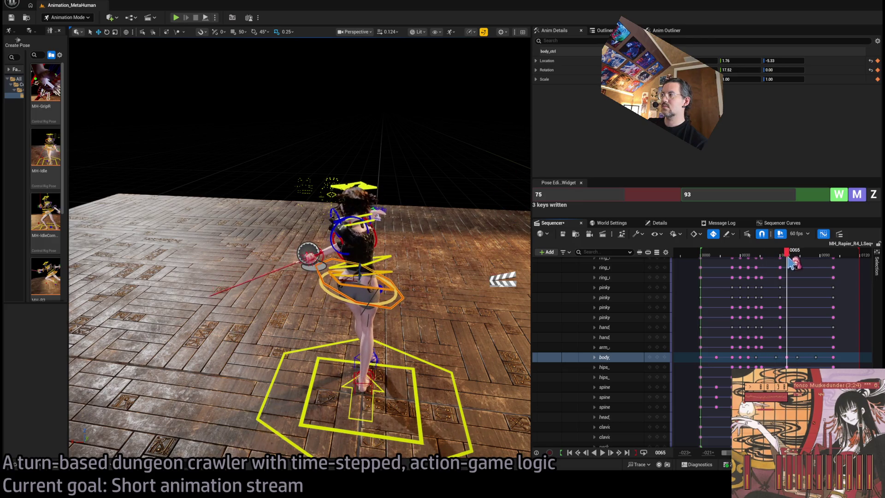
{"action": "left_click", "coordinate": [626, 224]}
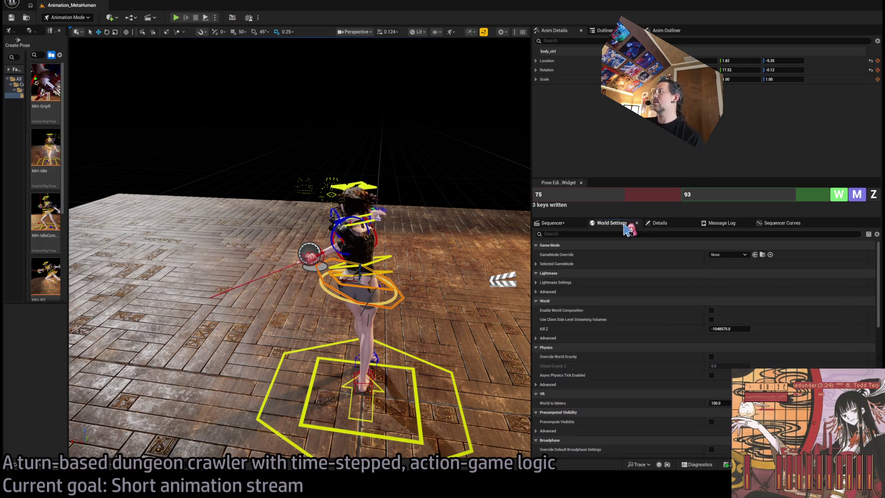
Show Sequencer Curves at frame 29 with spine_01, spine_02 and spine_03 curves plotted together
{"action": "left_click", "coordinate": [770, 223]}
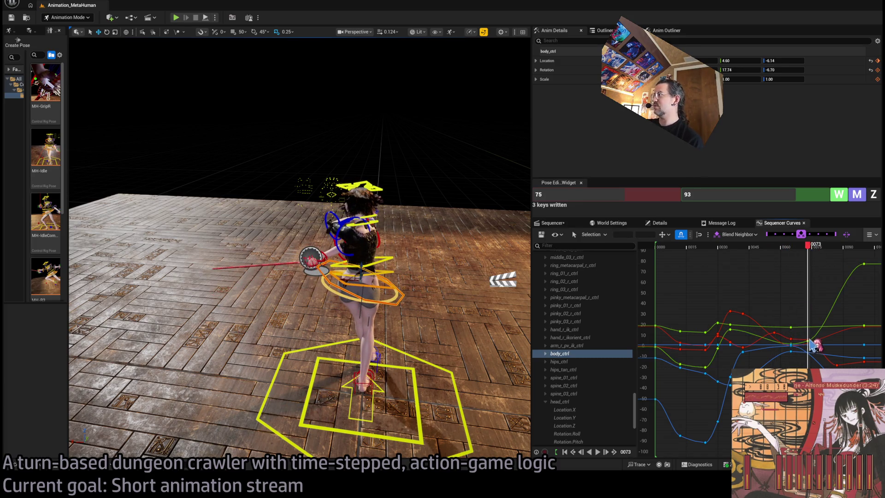
{"action": "mouse_move", "coordinate": [812, 246]}
{"action": "left_mouse_down"}
{"action": "mouse_move", "coordinate": [703, 249]}
{"action": "mouse_move", "coordinate": [873, 260]}
{"action": "mouse_move", "coordinate": [769, 257]}
{"action": "mouse_move", "coordinate": [845, 251]}
{"action": "left_mouse_up"}
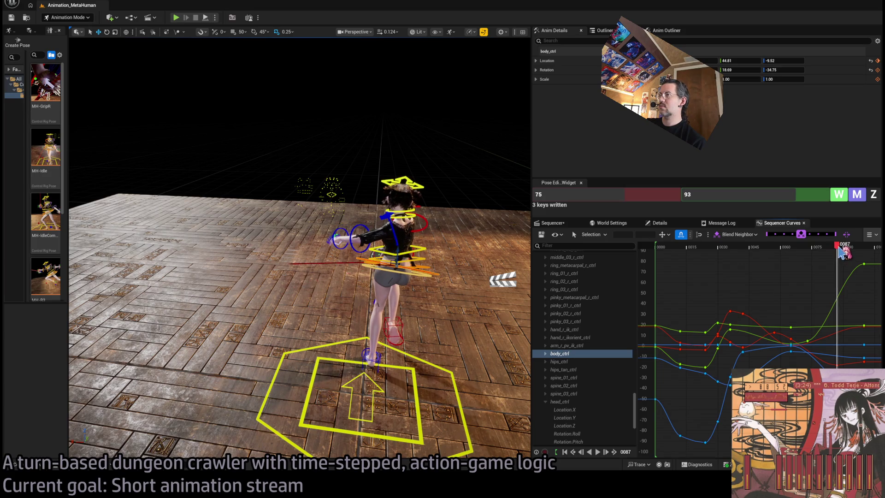
{"action": "scroll", "coordinate": [464, 282], "scroll_direction": "up", "scroll_amount": 3}
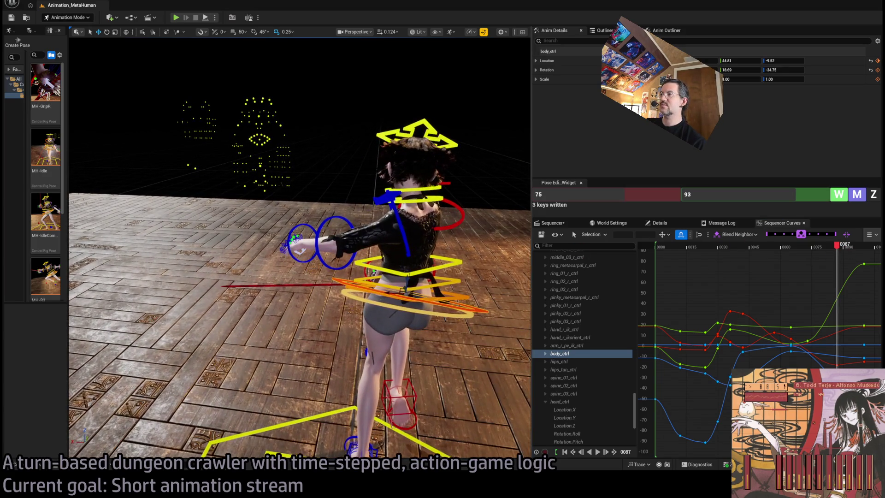
{"action": "left_click", "coordinate": [462, 285]}
{"action": "left_click", "coordinate": [462, 285], "text": "shift"}
{"action": "left_click", "coordinate": [462, 285], "text": "shift"}
{"action": "scroll", "coordinate": [391, 262], "scroll_direction": "down", "scroll_amount": 5}
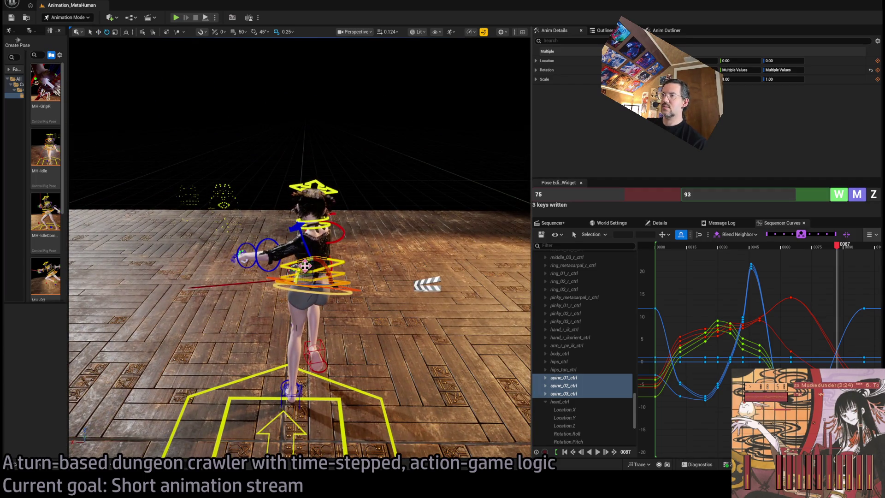
Twist the three spine controls slightly and play the lunge from frame 92
{"action": "left_click_drag", "start_coordinate": [304, 265], "coordinate": [288, 285]}
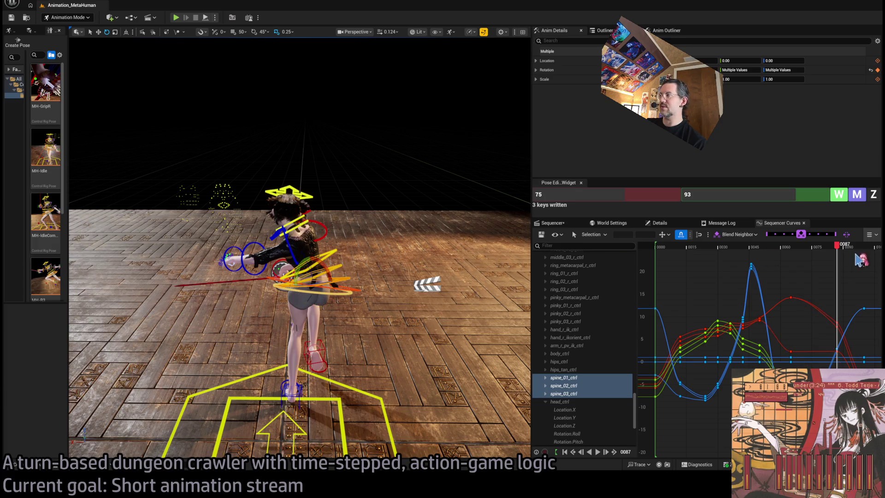
{"action": "mouse_move", "coordinate": [840, 249]}
{"action": "left_mouse_down"}
{"action": "mouse_move", "coordinate": [759, 249]}
{"action": "mouse_move", "coordinate": [856, 250]}
{"action": "mouse_move", "coordinate": [708, 251]}
{"action": "left_mouse_up"}
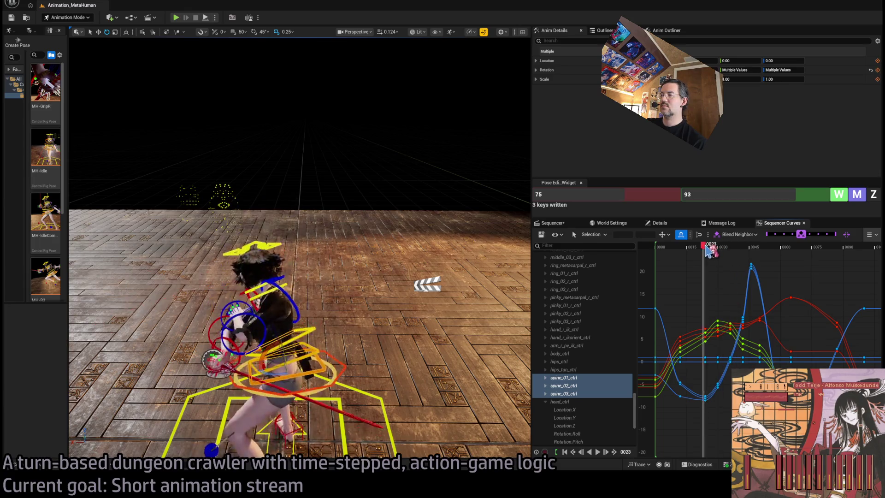
{"action": "key", "text": "space"}
Replay the lunge from the timeline start several times, then scrub to frame 67
{"action": "key", "text": "space"}
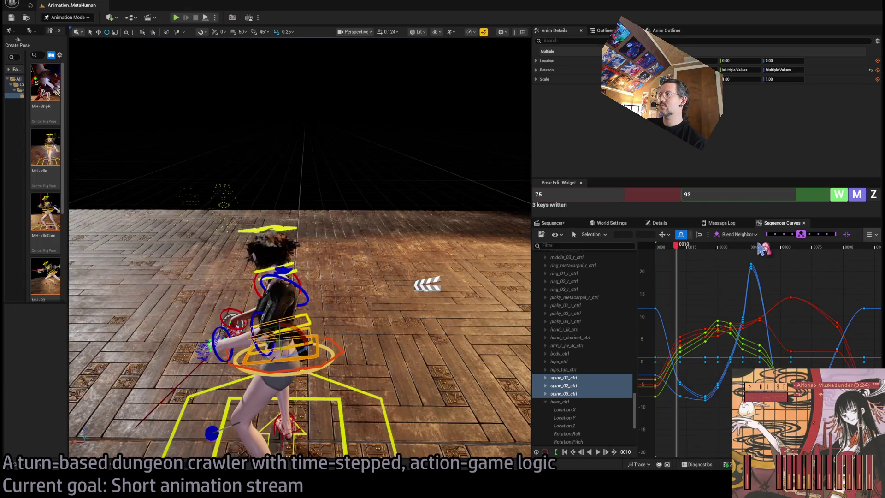
{"action": "left_click", "coordinate": [673, 249]}
{"action": "key", "text": "space"}
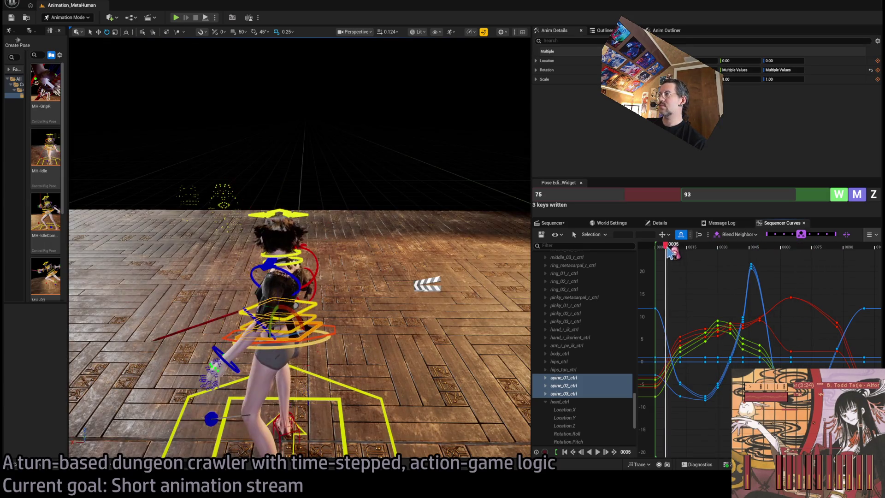
{"action": "key", "text": "space"}
{"action": "left_click", "coordinate": [660, 249]}
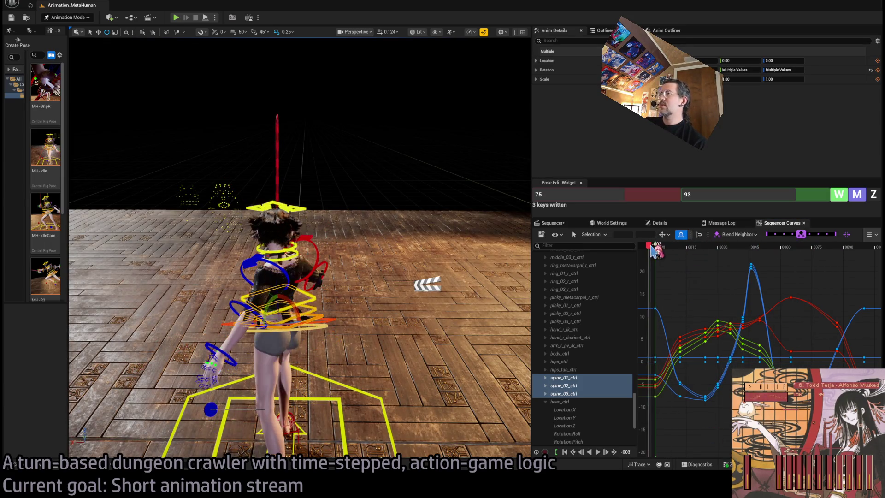
{"action": "key", "text": "space"}
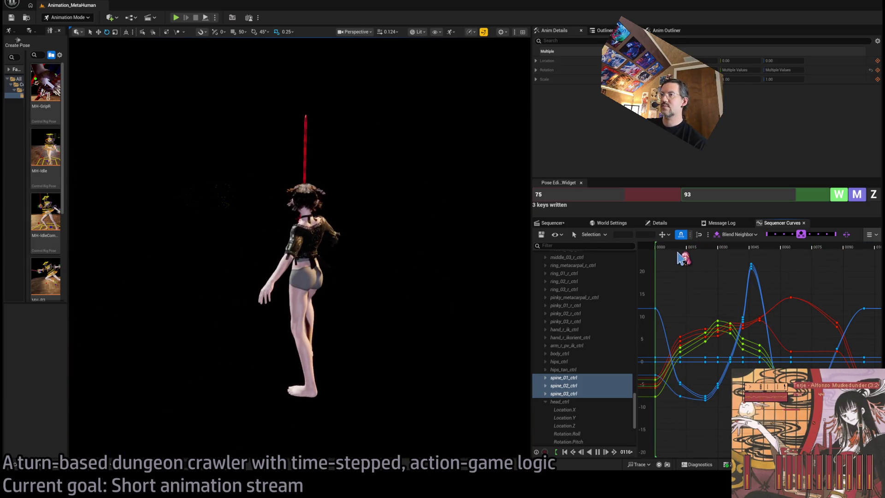
{"action": "left_click", "coordinate": [658, 246]}
{"action": "key", "text": "space"}
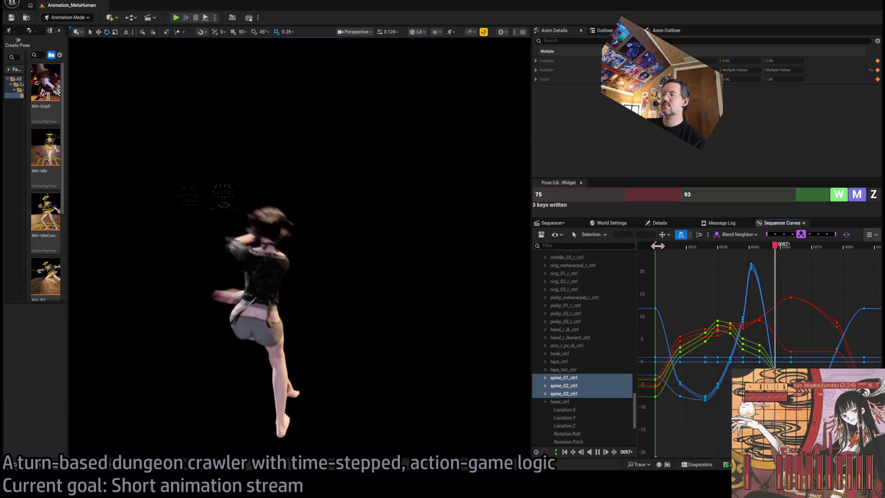
{"action": "mouse_move", "coordinate": [749, 246]}
{"action": "left_mouse_down"}
{"action": "mouse_move", "coordinate": [848, 248]}
{"action": "mouse_move", "coordinate": [806, 260]}
{"action": "mouse_move", "coordinate": [832, 261]}
{"action": "mouse_move", "coordinate": [807, 262]}
{"action": "mouse_move", "coordinate": [831, 273]}
{"action": "mouse_move", "coordinate": [789, 272]}
{"action": "mouse_move", "coordinate": [819, 271]}
{"action": "left_mouse_up"}
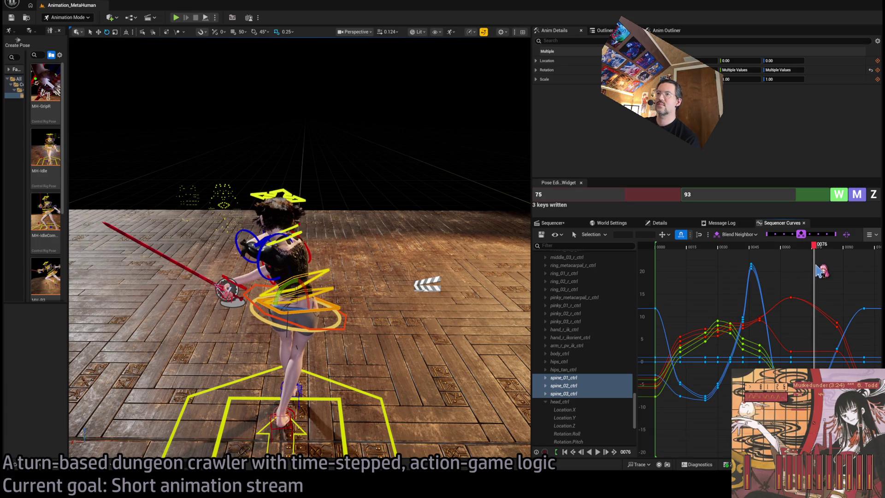
Rotate the right hand control so the rapier points down-left, then move to frame 77
{"action": "left_click", "coordinate": [237, 279]}
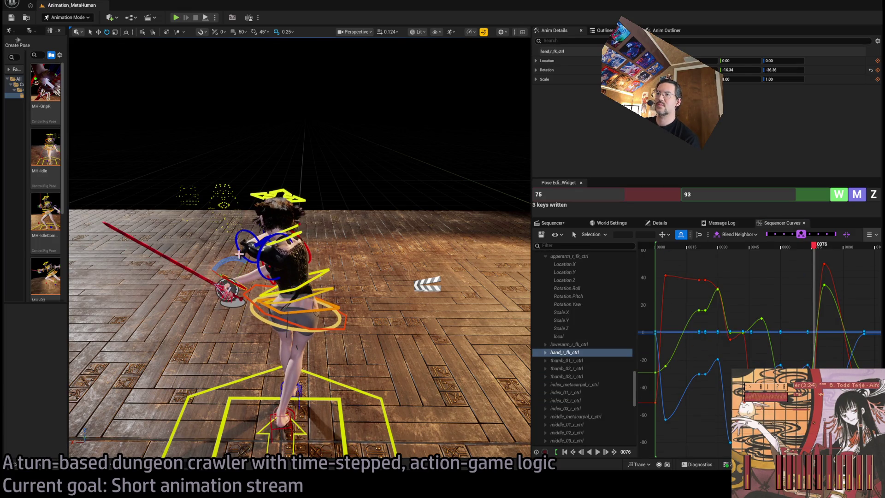
{"action": "left_click_drag", "start_coordinate": [239, 258], "coordinate": [233, 276]}
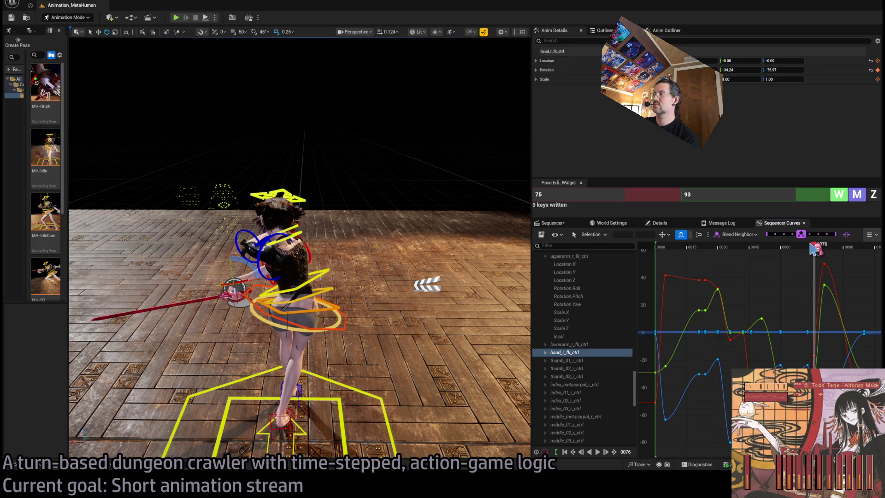
{"action": "mouse_move", "coordinate": [801, 253]}
{"action": "left_mouse_down"}
{"action": "mouse_move", "coordinate": [862, 247]}
{"action": "mouse_move", "coordinate": [736, 246]}
{"action": "mouse_move", "coordinate": [778, 246]}
{"action": "left_mouse_up"}
Play the lunge, check frames 73 and 55, then show the right forearm control's curves
{"action": "key", "text": "space"}
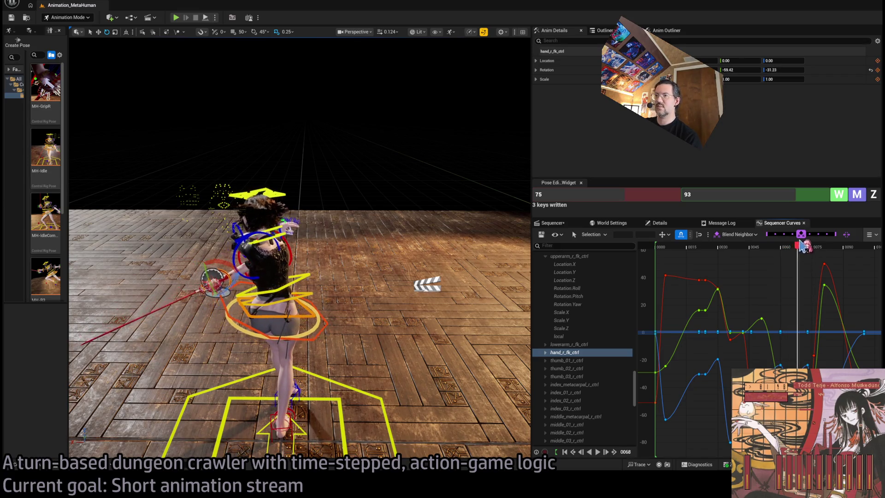
{"action": "left_click_drag", "start_coordinate": [805, 246], "coordinate": [808, 246]}
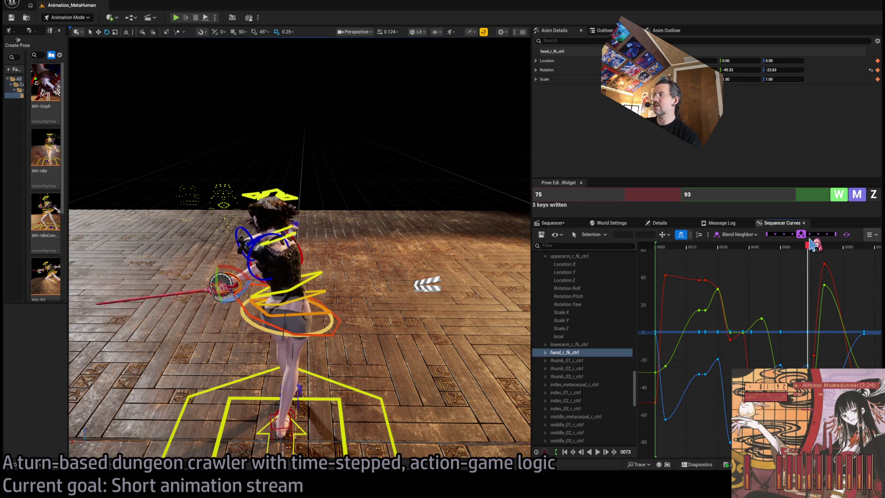
{"action": "left_click_drag", "start_coordinate": [334, 253], "coordinate": [334, 253]}
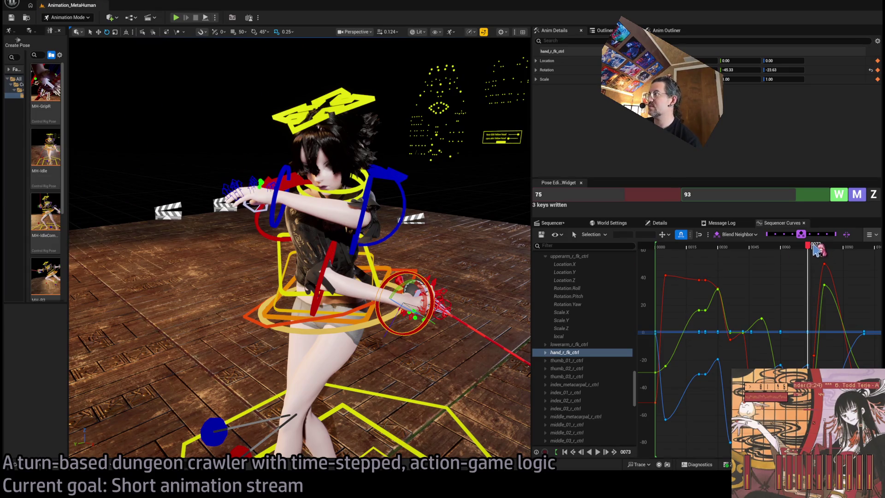
{"action": "mouse_move", "coordinate": [814, 247]}
{"action": "left_mouse_down"}
{"action": "mouse_move", "coordinate": [835, 248]}
{"action": "mouse_move", "coordinate": [767, 248]}
{"action": "mouse_move", "coordinate": [829, 248]}
{"action": "left_mouse_up"}
{"action": "left_click", "coordinate": [569, 344]}
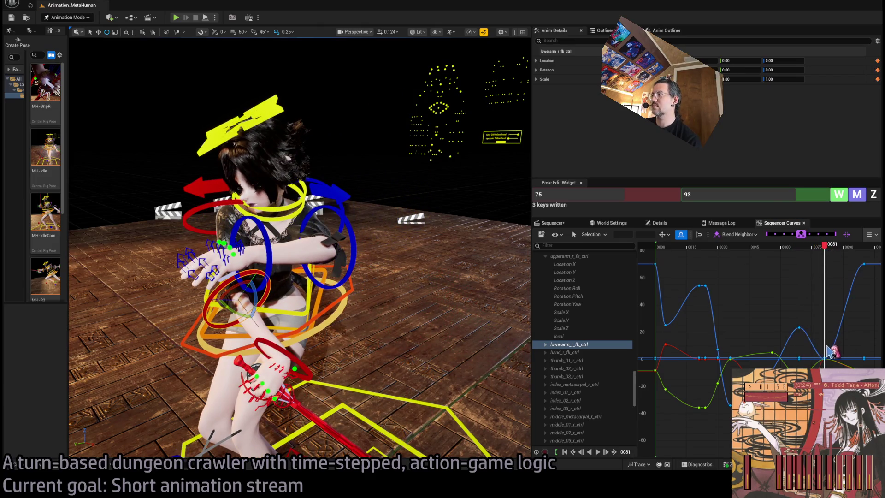
{"action": "left_click_drag", "start_coordinate": [828, 368], "coordinate": [827, 367]}
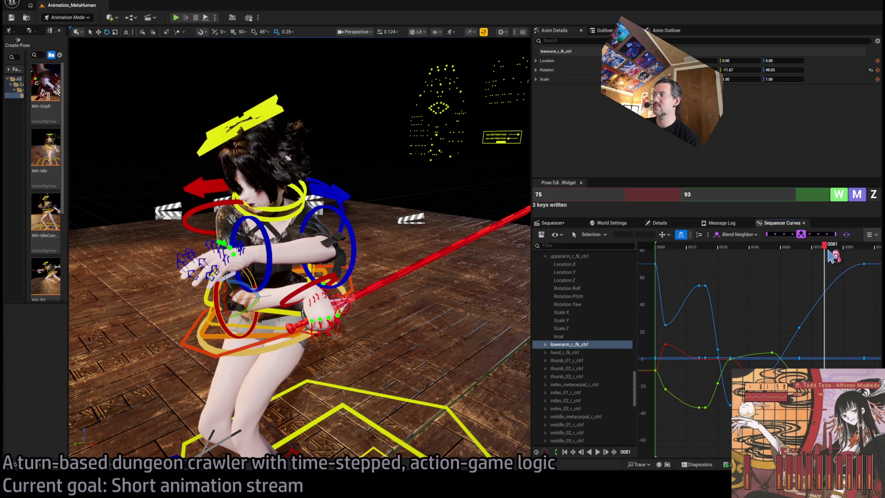
{"action": "key", "text": "f"}
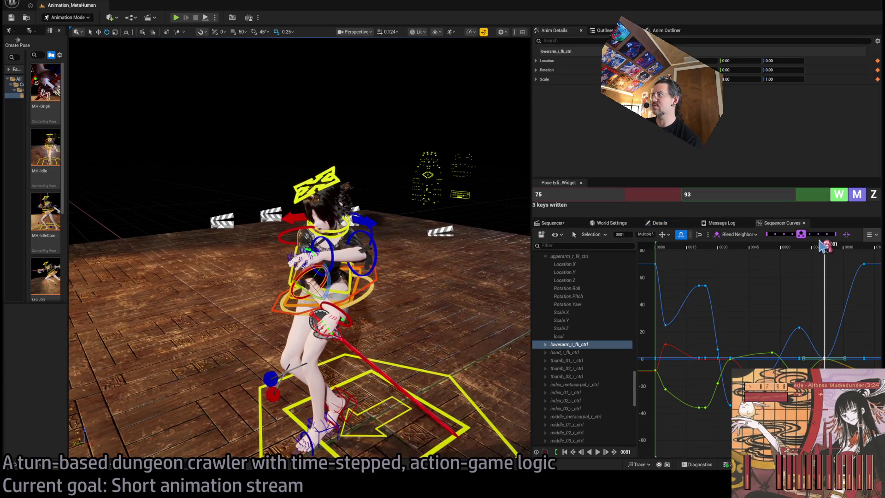
{"action": "left_click", "coordinate": [815, 249]}
{"action": "mouse_move", "coordinate": [815, 251]}
{"action": "left_mouse_down"}
{"action": "mouse_move", "coordinate": [846, 253]}
{"action": "mouse_move", "coordinate": [806, 248]}
{"action": "mouse_move", "coordinate": [839, 245]}
{"action": "mouse_move", "coordinate": [762, 258]}
{"action": "mouse_move", "coordinate": [844, 279]}
{"action": "mouse_move", "coordinate": [803, 276]}
{"action": "left_mouse_up"}
{"action": "key", "text": "Delete"}
{"action": "key", "text": "ctrl+z"}
Select the right hand FK control and rotate it at frame 73 to re-angle the rapier
{"action": "left_click", "coordinate": [413, 283]}
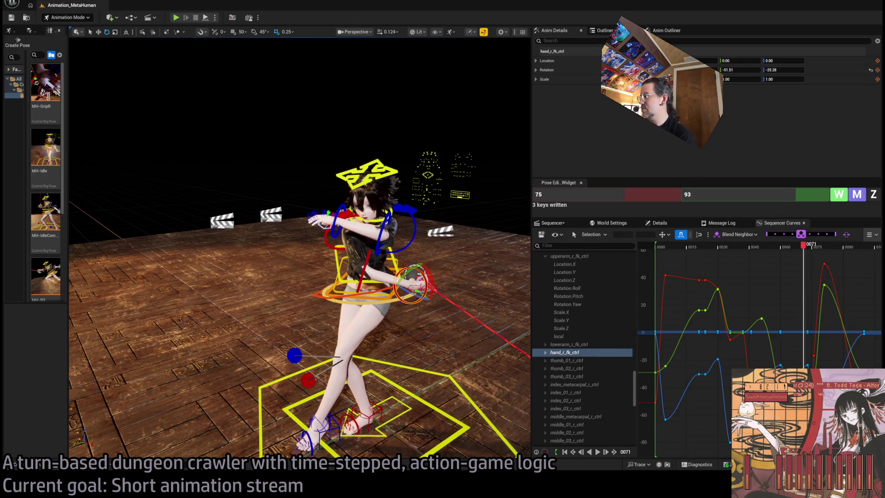
{"action": "mouse_move", "coordinate": [803, 247]}
{"action": "left_mouse_down"}
{"action": "mouse_move", "coordinate": [769, 252]}
{"action": "mouse_move", "coordinate": [791, 253]}
{"action": "left_mouse_up"}
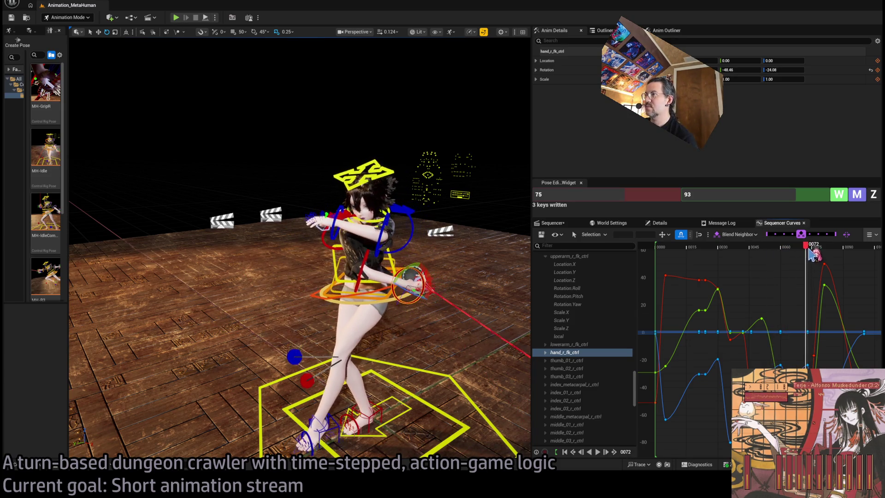
{"action": "left_click_drag", "start_coordinate": [816, 253], "coordinate": [812, 253]}
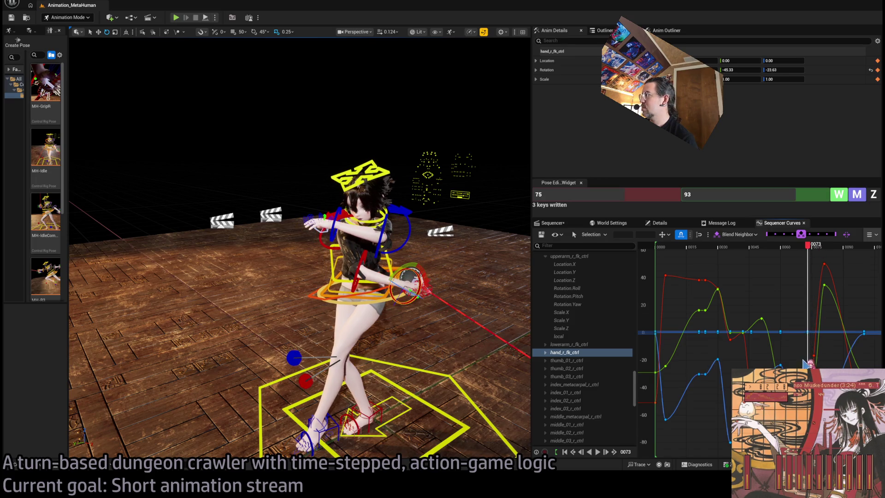
{"action": "left_click_drag", "start_coordinate": [805, 362], "coordinate": [786, 295]}
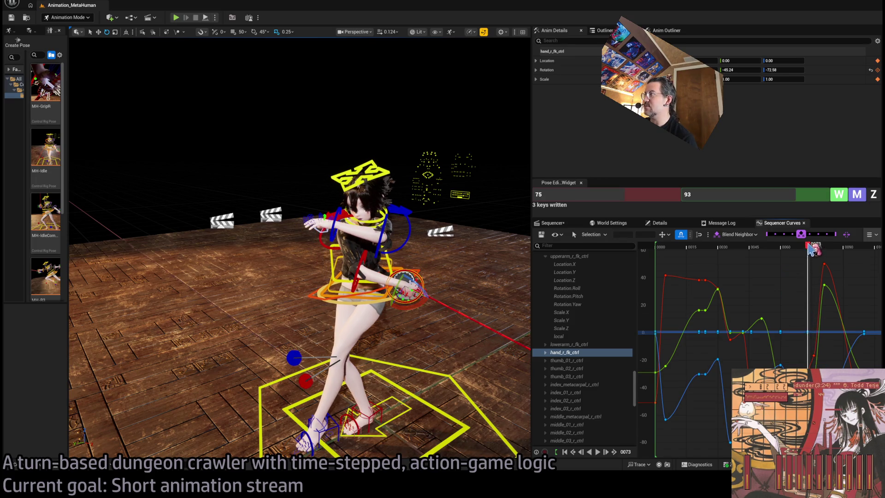
Play and scrub the lunge from frame 73 through 89 to check the new hand angle
{"action": "mouse_move", "coordinate": [811, 248]}
{"action": "left_mouse_down"}
{"action": "mouse_move", "coordinate": [769, 248]}
{"action": "mouse_move", "coordinate": [851, 248]}
{"action": "mouse_move", "coordinate": [810, 245]}
{"action": "left_mouse_up"}
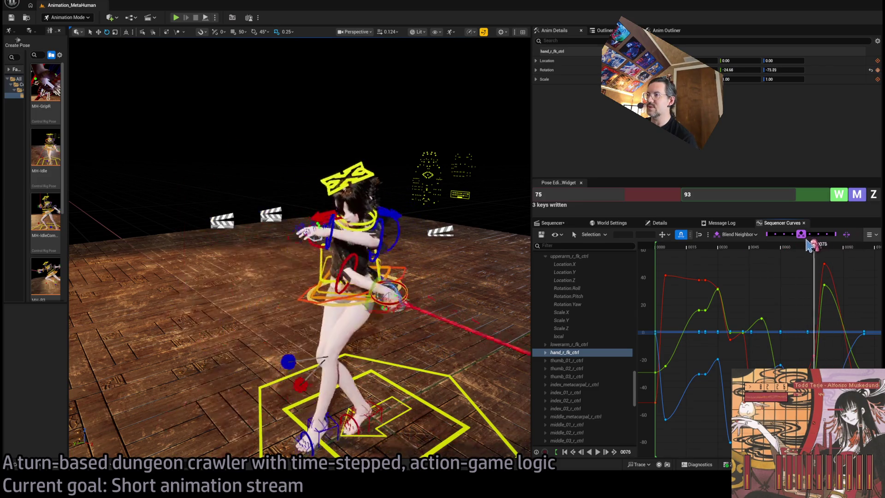
{"action": "key", "text": "space"}
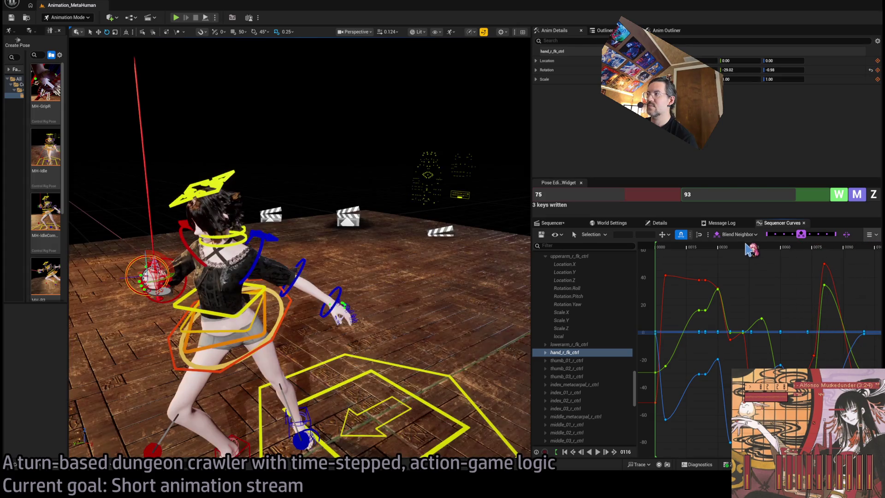
{"action": "mouse_move", "coordinate": [751, 249]}
{"action": "left_mouse_down"}
{"action": "mouse_move", "coordinate": [802, 248]}
{"action": "mouse_move", "coordinate": [742, 248]}
{"action": "mouse_move", "coordinate": [831, 252]}
{"action": "left_mouse_up"}
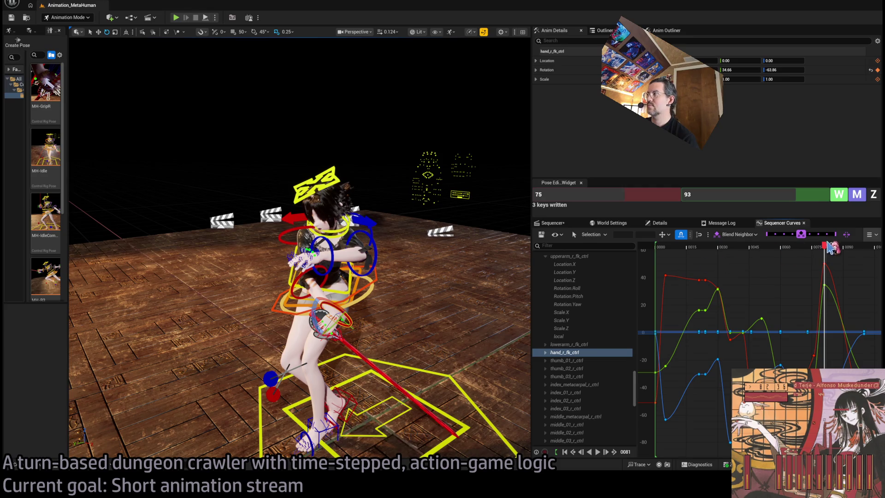
{"action": "mouse_move", "coordinate": [834, 248]}
{"action": "left_mouse_down"}
{"action": "mouse_move", "coordinate": [847, 248]}
{"action": "mouse_move", "coordinate": [747, 252]}
{"action": "left_mouse_up"}
{"action": "key", "text": "space"}
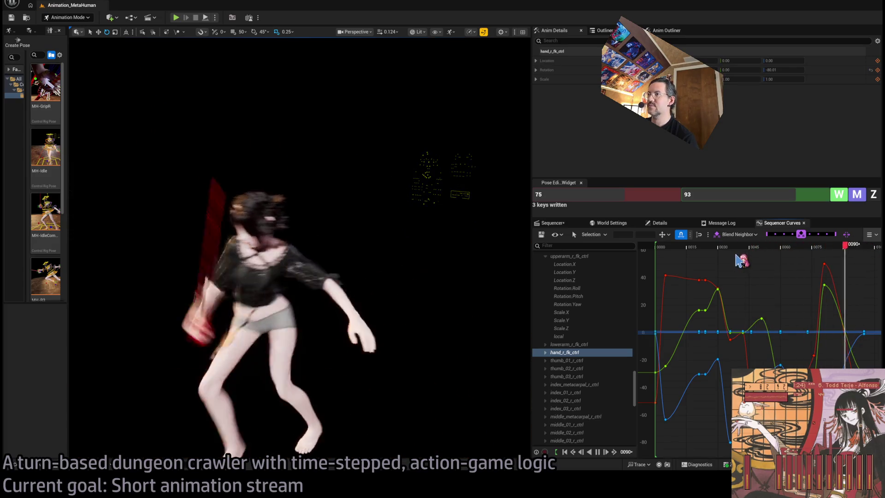
{"action": "left_click", "coordinate": [737, 249]}
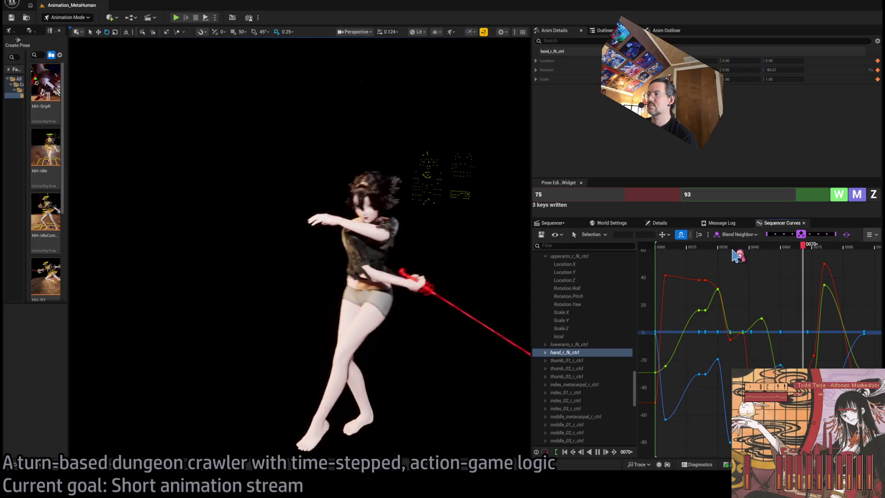
{"action": "key", "text": "space"}
{"action": "mouse_move", "coordinate": [792, 249]}
{"action": "left_mouse_down"}
{"action": "mouse_move", "coordinate": [833, 249]}
{"action": "mouse_move", "coordinate": [809, 249]}
{"action": "mouse_move", "coordinate": [818, 249]}
{"action": "left_mouse_up"}
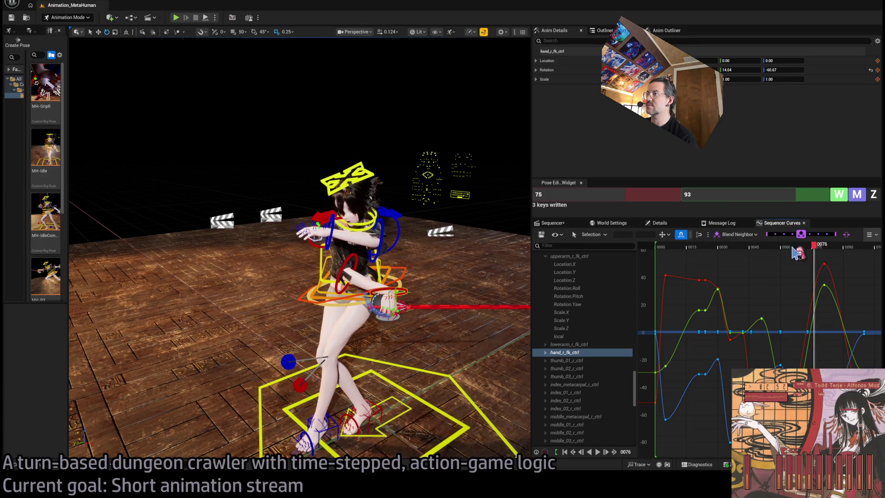
{"action": "mouse_move", "coordinate": [813, 247]}
{"action": "left_mouse_down"}
{"action": "mouse_move", "coordinate": [784, 247]}
{"action": "mouse_move", "coordinate": [848, 247]}
{"action": "mouse_move", "coordinate": [794, 244]}
{"action": "left_mouse_up"}
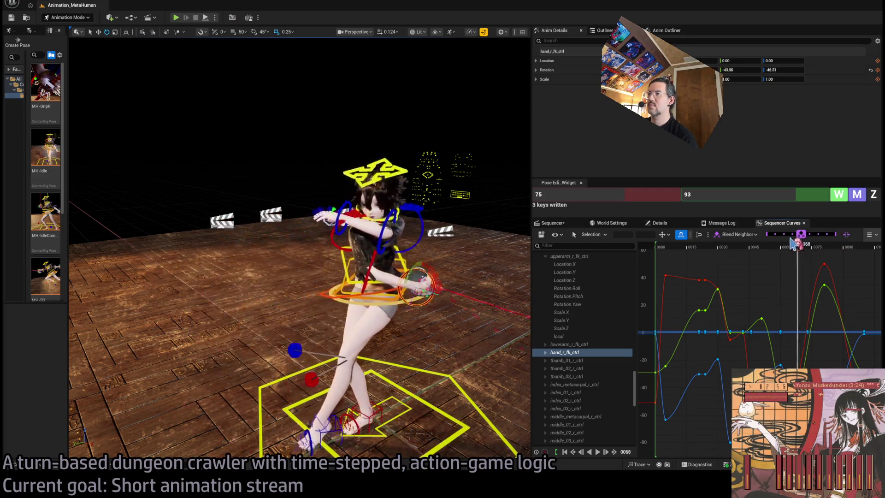
{"action": "key", "text": "space"}
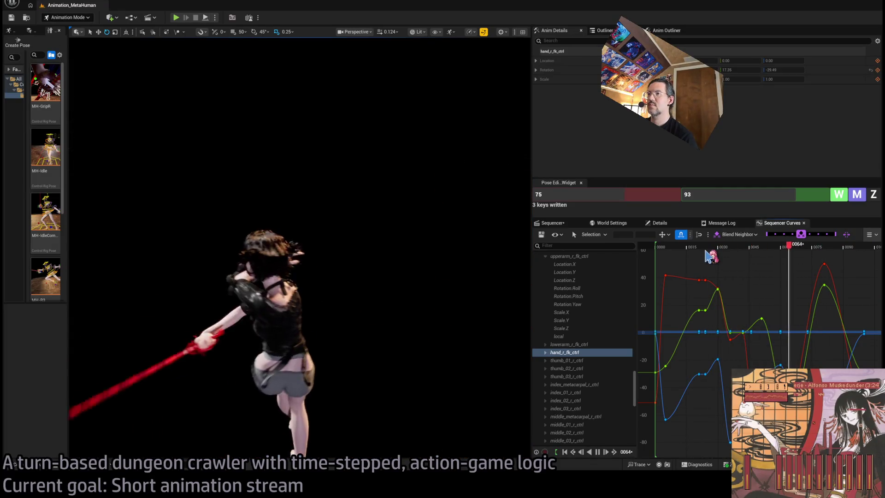
{"action": "key", "text": "space"}
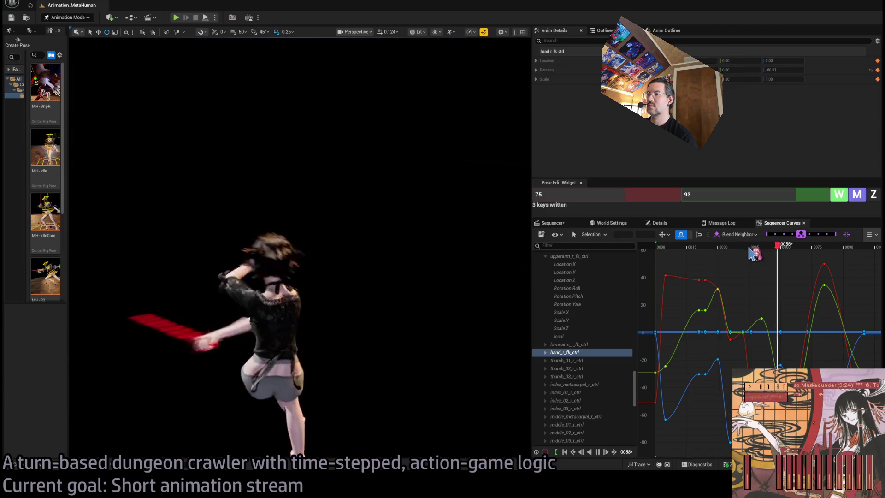
{"action": "mouse_move", "coordinate": [848, 248]}
{"action": "left_mouse_down"}
{"action": "mouse_move", "coordinate": [829, 249]}
{"action": "mouse_move", "coordinate": [868, 251]}
{"action": "mouse_move", "coordinate": [672, 261]}
{"action": "left_mouse_up"}
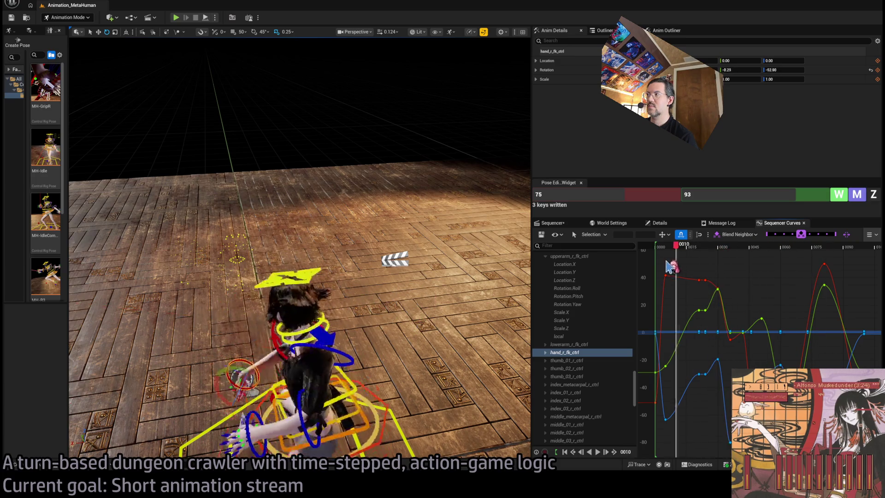
{"action": "key", "text": "space"}
{"action": "key", "text": "space"}
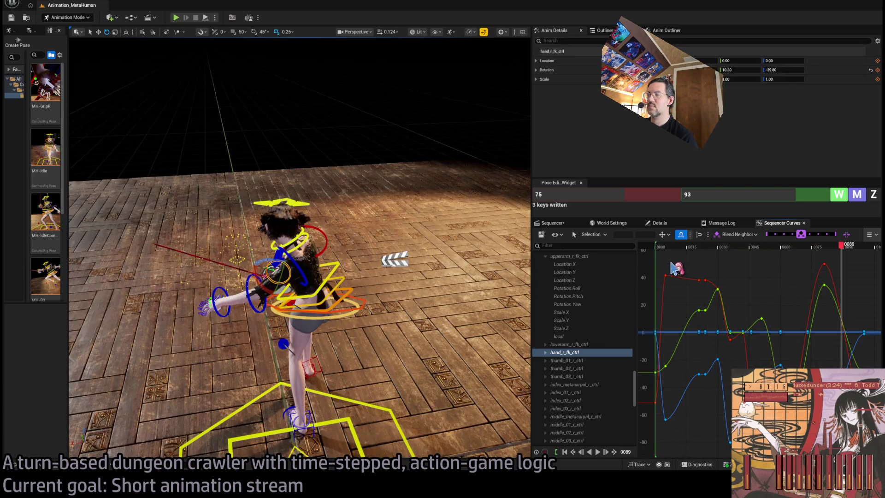
{"action": "left_click_drag", "start_coordinate": [676, 250], "coordinate": [660, 249]}
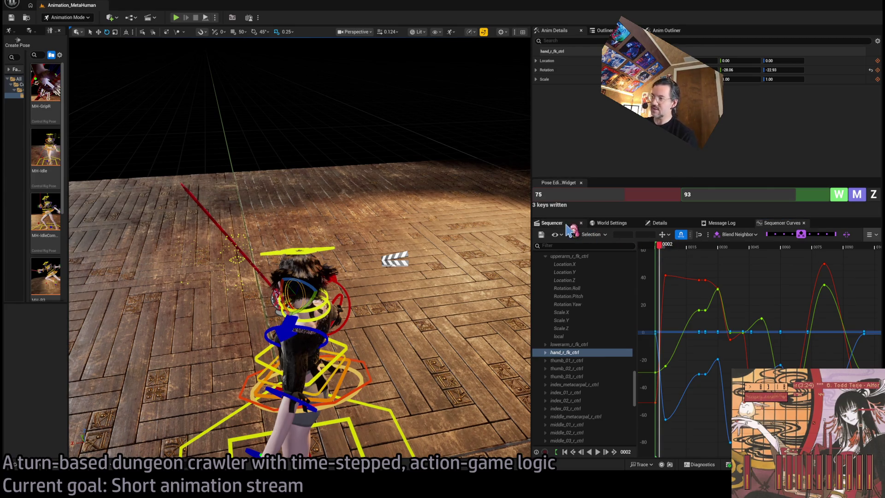
Collapse the MetaHuman_ControlRig track in Sequencer, select its keys, and scrub to frame 43
{"action": "left_click", "coordinate": [551, 223]}
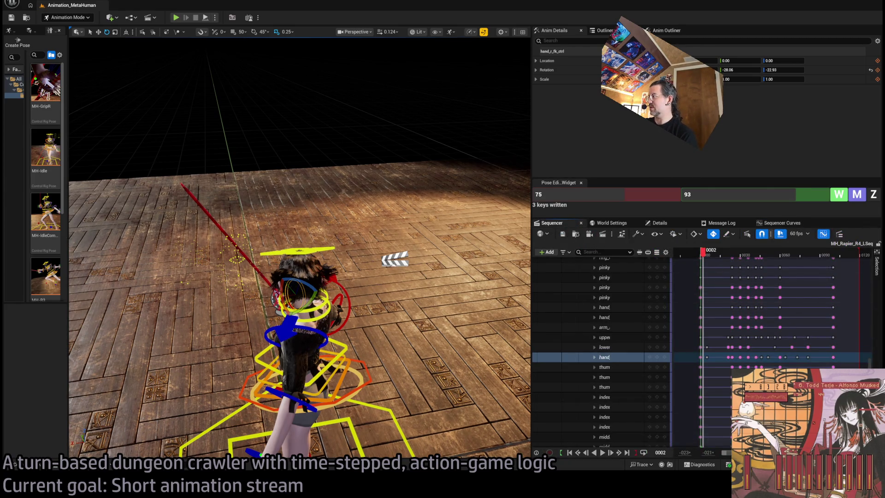
{"action": "scroll", "coordinate": [705, 340], "scroll_direction": "up", "scroll_amount": 10}
{"action": "left_click", "coordinate": [591, 301]}
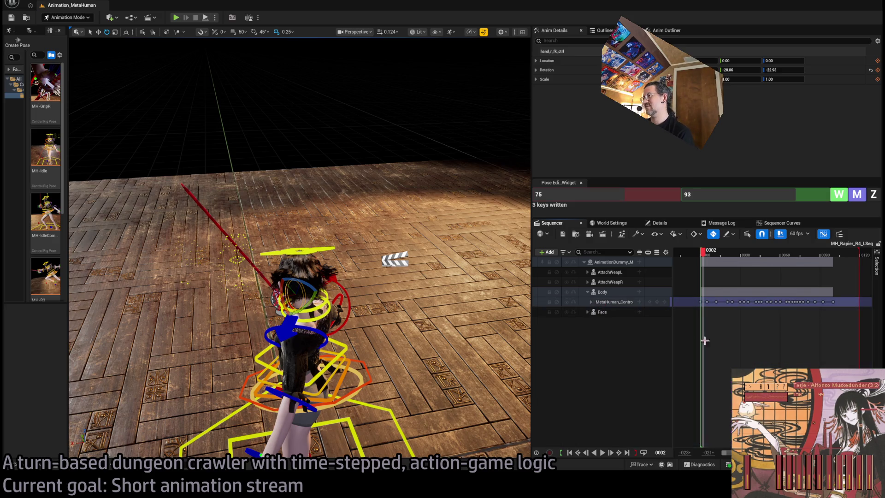
{"action": "left_click", "coordinate": [688, 304]}
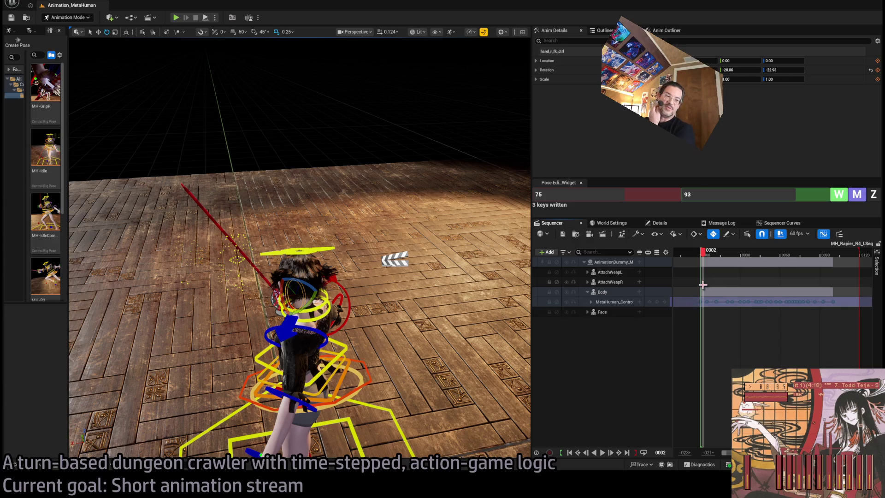
{"action": "mouse_move", "coordinate": [715, 257]}
{"action": "left_mouse_down"}
{"action": "mouse_move", "coordinate": [844, 262]}
{"action": "mouse_move", "coordinate": [703, 273]}
{"action": "left_mouse_up"}
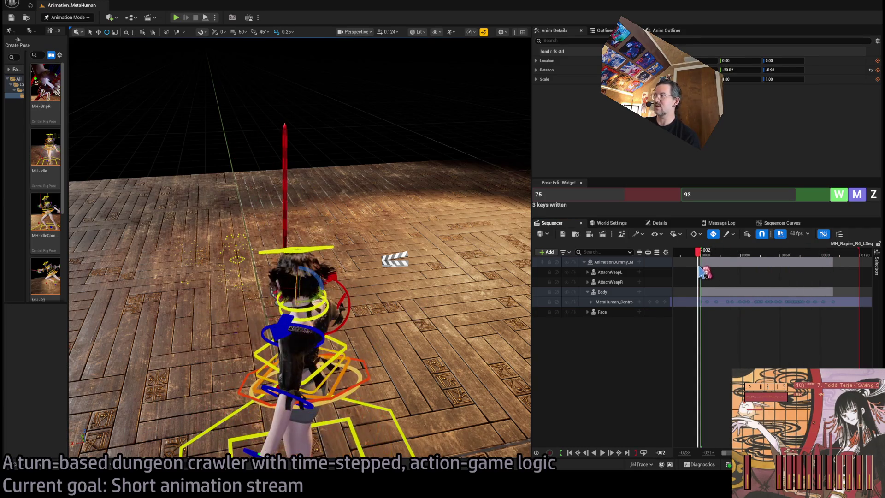
Expand the control rig and delete all existing keys on the root control
{"action": "left_click", "coordinate": [591, 302]}
{"action": "left_click", "coordinate": [604, 311]}
{"action": "left_click", "coordinate": [594, 322]}
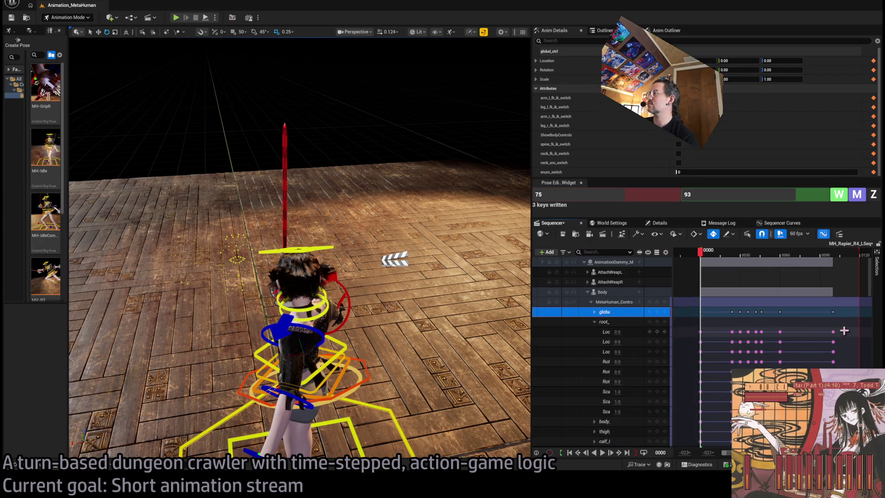
{"action": "left_click_drag", "start_coordinate": [844, 331], "coordinate": [689, 423]}
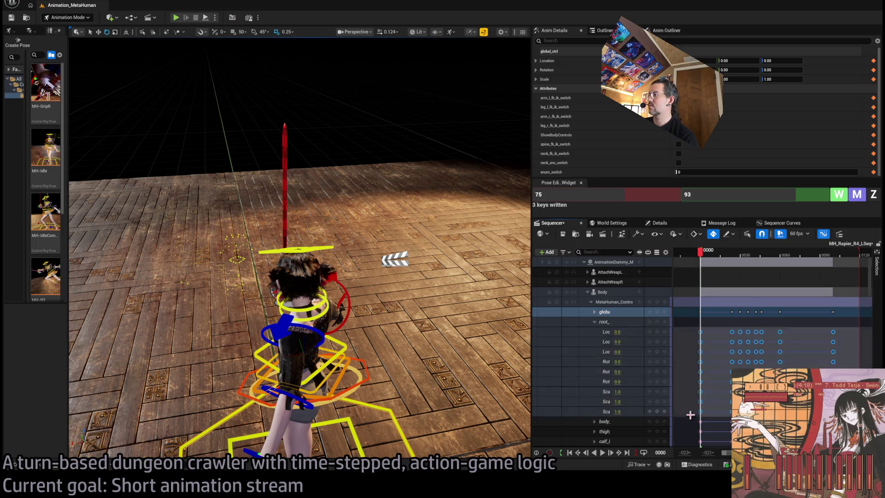
{"action": "key", "text": "Delete"}
Locate the root control's location channel and the body_ctrl track in the rig list
{"action": "left_click", "coordinate": [650, 332]}
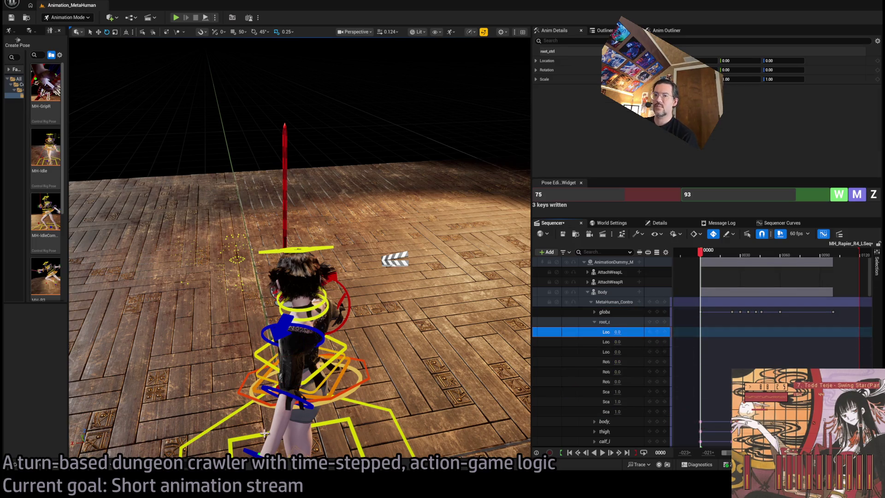
{"action": "scroll", "coordinate": [873, 291], "scroll_direction": "down", "scroll_amount": 10}
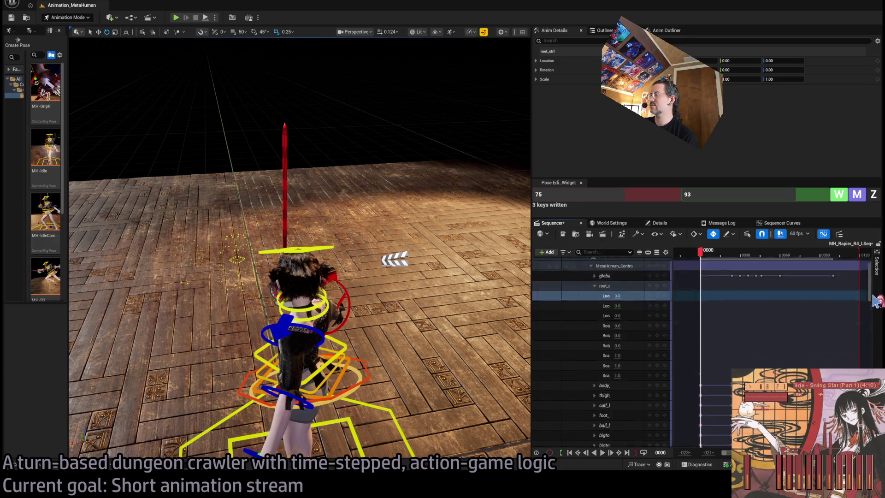
{"action": "scroll", "coordinate": [761, 350], "scroll_direction": "up", "scroll_amount": 5}
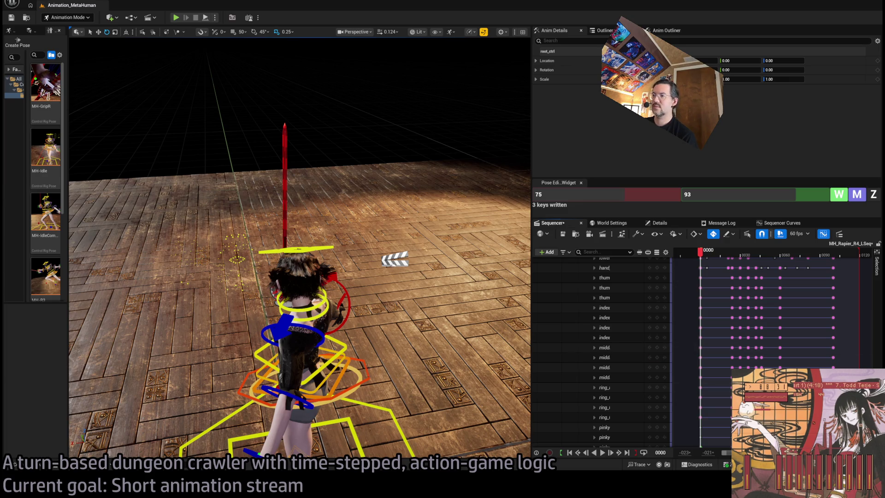
{"action": "scroll", "coordinate": [614, 351], "scroll_direction": "down", "scroll_amount": 3}
{"action": "left_click", "coordinate": [608, 358]}
{"action": "left_click", "coordinate": [595, 357]}
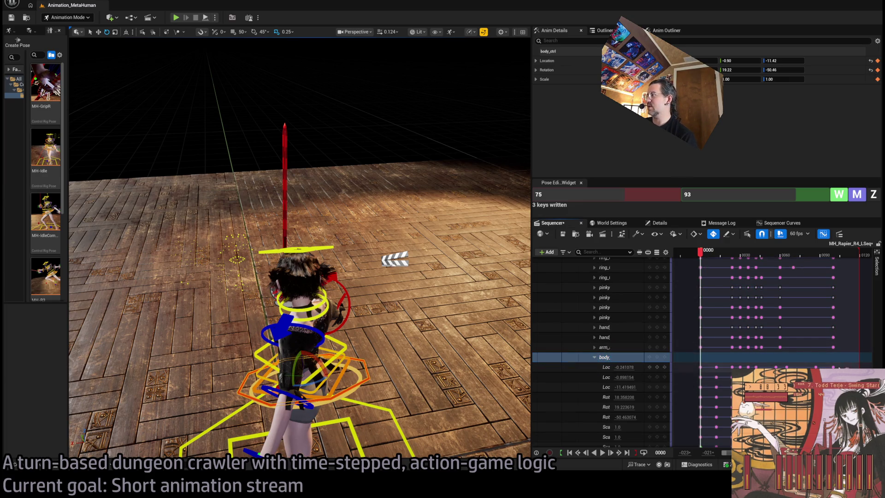
{"action": "left_click", "coordinate": [595, 358]}
{"action": "scroll", "coordinate": [613, 327], "scroll_direction": "up", "scroll_amount": 8}
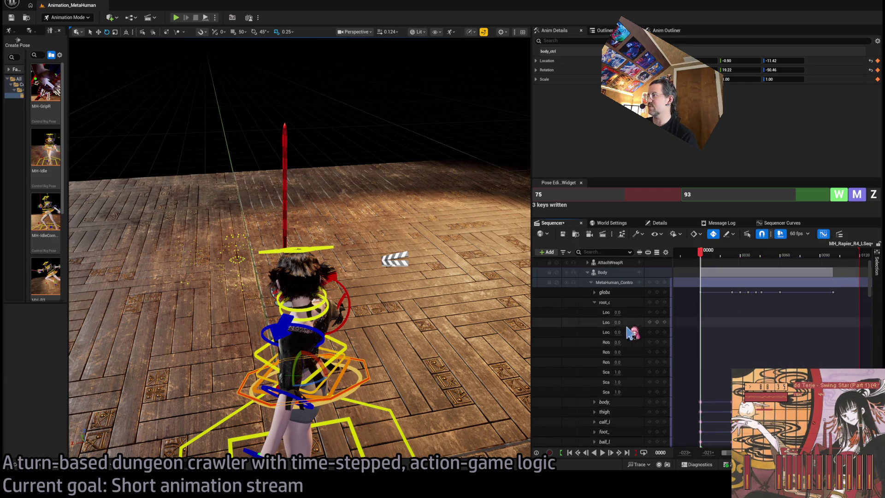
{"action": "left_click", "coordinate": [610, 323]}
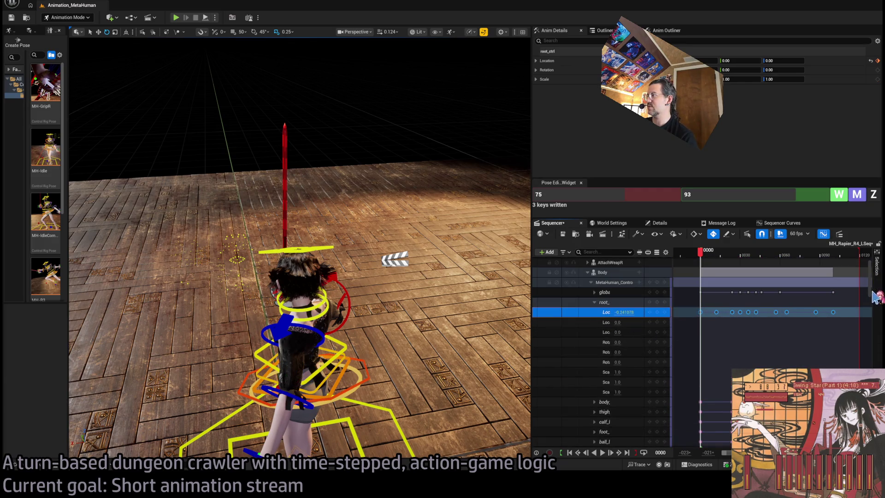
Copy the body control's location keys and paste them onto the root location row
{"action": "left_click_drag", "start_coordinate": [873, 300], "coordinate": [867, 400]}
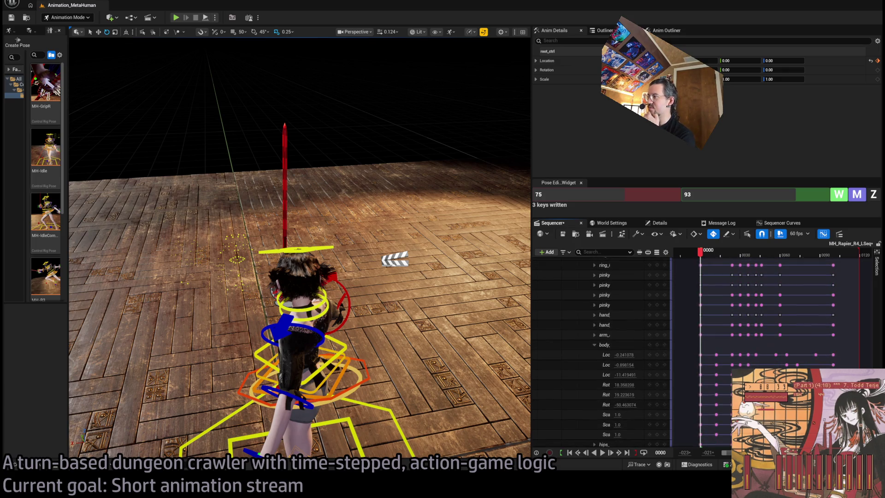
{"action": "left_click_drag", "start_coordinate": [683, 365], "coordinate": [683, 367]}
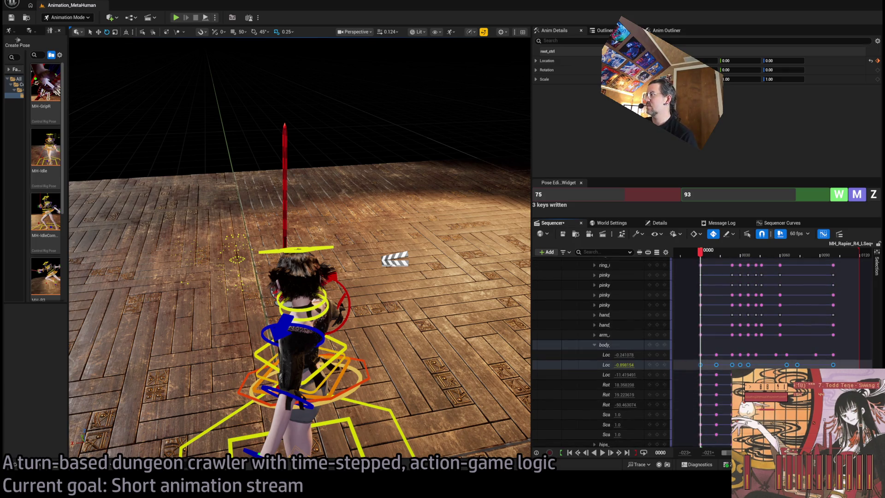
{"action": "scroll", "coordinate": [683, 366], "scroll_direction": "up", "scroll_amount": 5}
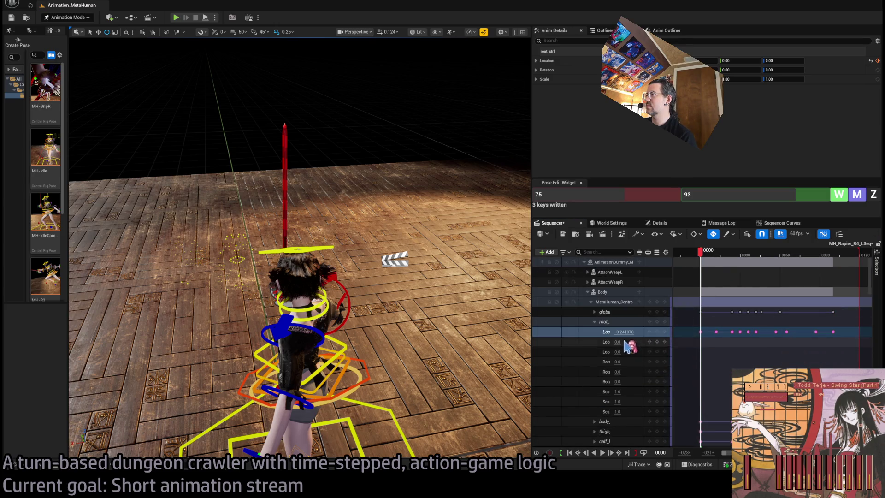
{"action": "left_click", "coordinate": [607, 341]}
{"action": "key", "text": "ctrl+v"}
Preview the lunge with the pasted root keys, trying a key deletion and undoing it
{"action": "left_click_drag", "start_coordinate": [300, 249], "coordinate": [233, 226]}
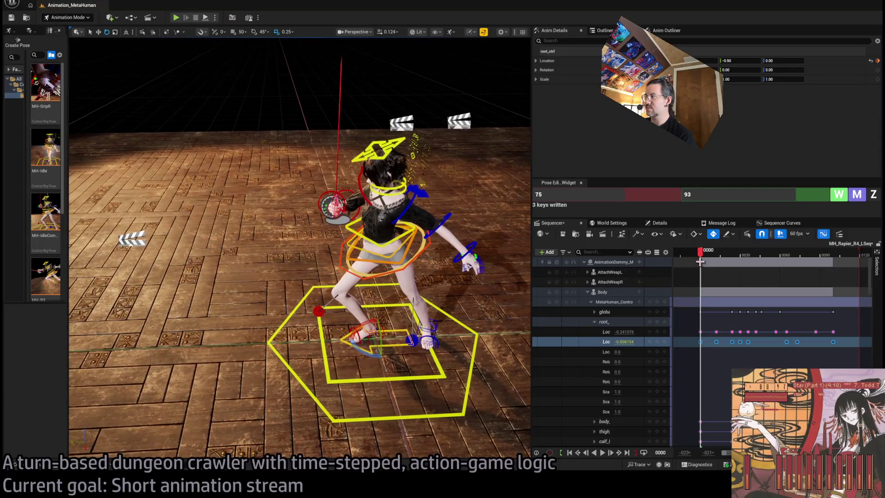
{"action": "mouse_move", "coordinate": [700, 252]}
{"action": "left_mouse_down"}
{"action": "mouse_move", "coordinate": [850, 246]}
{"action": "mouse_move", "coordinate": [723, 252]}
{"action": "mouse_move", "coordinate": [835, 246]}
{"action": "left_mouse_up"}
{"action": "mouse_move", "coordinate": [785, 248]}
{"action": "left_mouse_down"}
{"action": "mouse_move", "coordinate": [707, 252]}
{"action": "mouse_move", "coordinate": [741, 255]}
{"action": "mouse_move", "coordinate": [717, 253]}
{"action": "mouse_move", "coordinate": [710, 342]}
{"action": "mouse_move", "coordinate": [798, 342]}
{"action": "left_mouse_up"}
{"action": "key", "text": "Delete"}
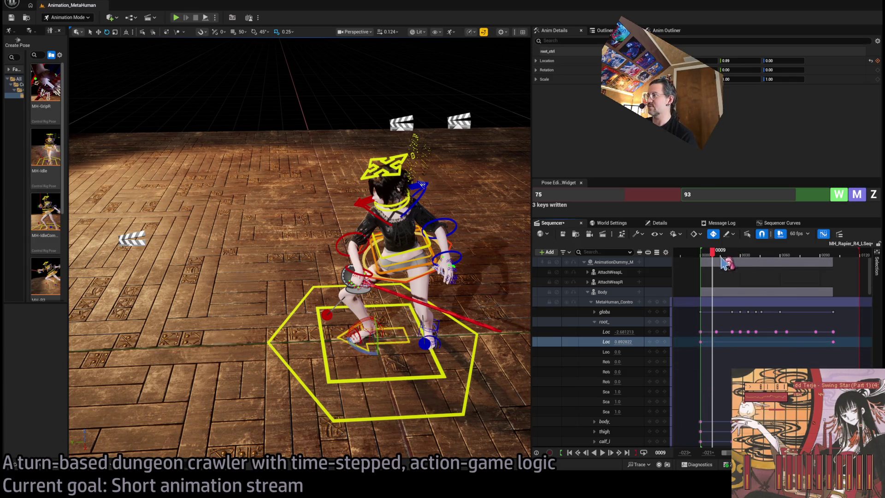
{"action": "mouse_move", "coordinate": [714, 252]}
{"action": "left_mouse_down"}
{"action": "mouse_move", "coordinate": [692, 252]}
{"action": "mouse_move", "coordinate": [772, 254]}
{"action": "left_mouse_up"}
{"action": "key", "text": "ctrl+z"}
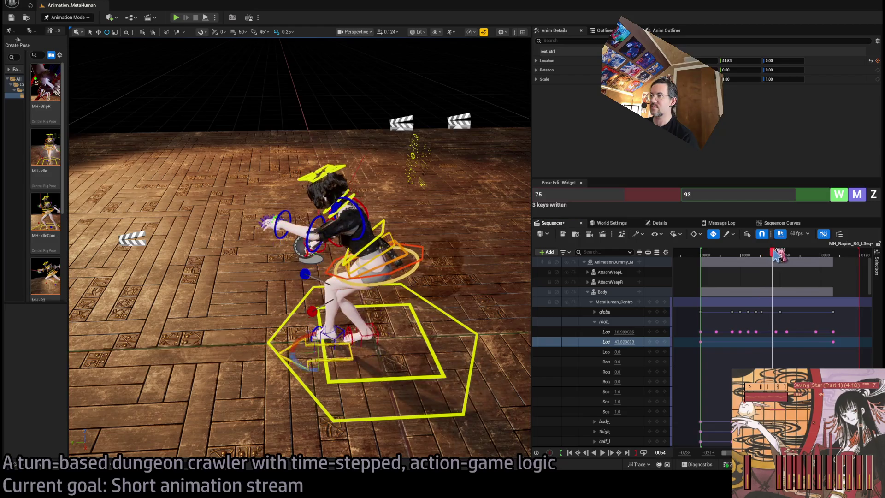
Delete the middle root location keys and scrub back to frame 16 to review
{"action": "left_click_drag", "start_coordinate": [711, 331], "coordinate": [825, 336]}
{"action": "key", "text": "Delete"}
{"action": "mouse_move", "coordinate": [773, 254]}
{"action": "left_mouse_down"}
{"action": "mouse_move", "coordinate": [716, 261]}
{"action": "mouse_move", "coordinate": [837, 249]}
{"action": "mouse_move", "coordinate": [818, 249]}
{"action": "left_mouse_up"}
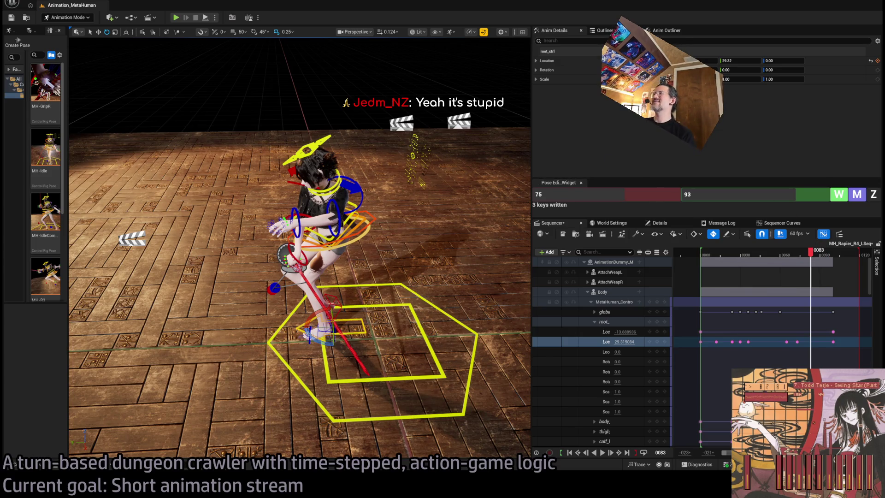
Save the lunge sequence with Ctrl+S, play it from frame 4, then collapse MetaHuman_ControlRig
{"action": "mouse_move", "coordinate": [812, 252]}
{"action": "left_mouse_down"}
{"action": "mouse_move", "coordinate": [702, 269]}
{"action": "mouse_move", "coordinate": [837, 279]}
{"action": "mouse_move", "coordinate": [719, 287]}
{"action": "mouse_move", "coordinate": [833, 287]}
{"action": "left_mouse_up"}
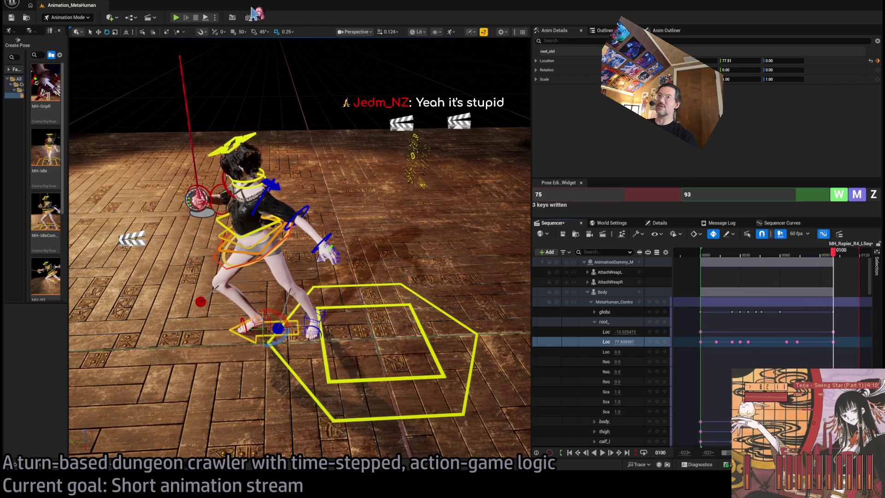
{"action": "key", "text": "ctrl+s"}
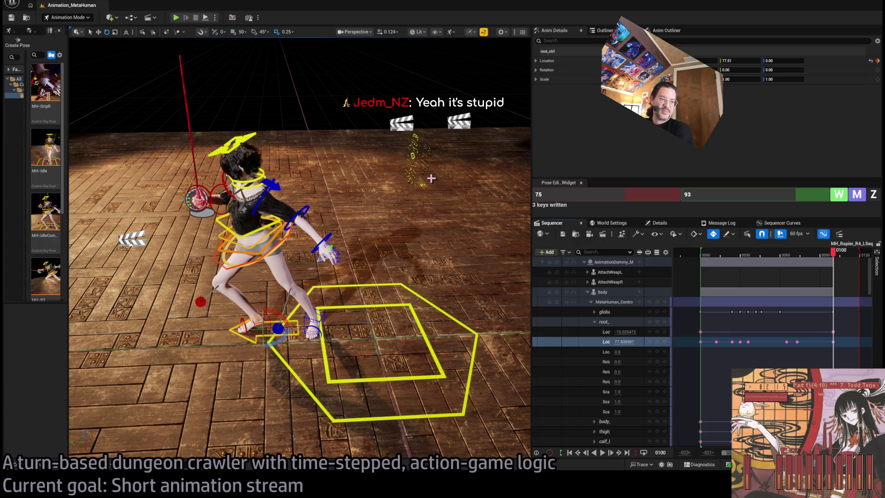
{"action": "left_click", "coordinate": [706, 259]}
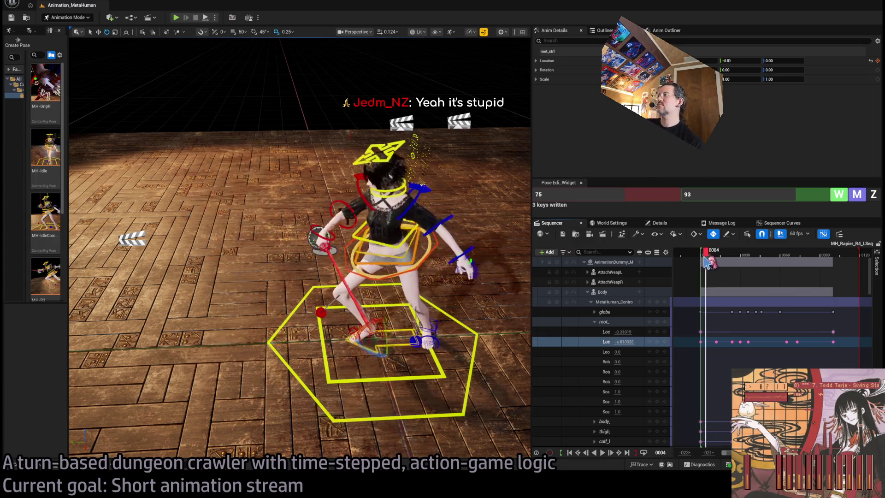
{"action": "key", "text": "space"}
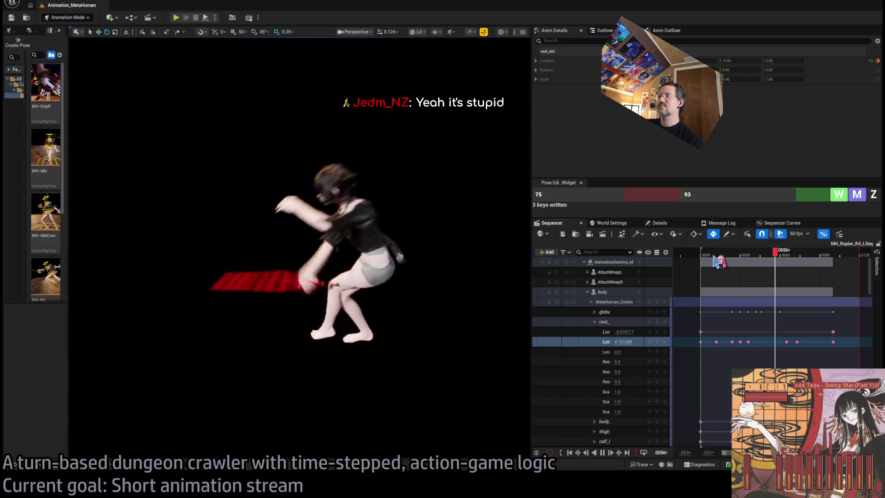
{"action": "key", "text": "space"}
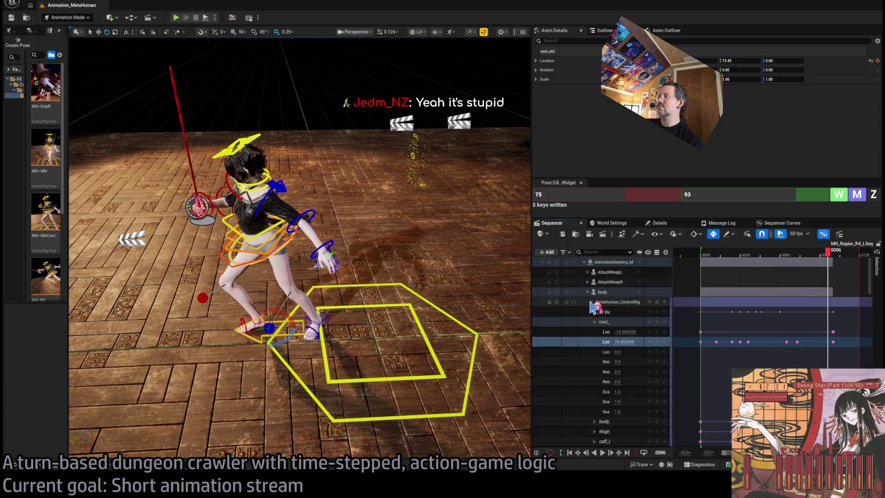
{"action": "left_click", "coordinate": [591, 302]}
{"action": "left_click", "coordinate": [626, 302]}
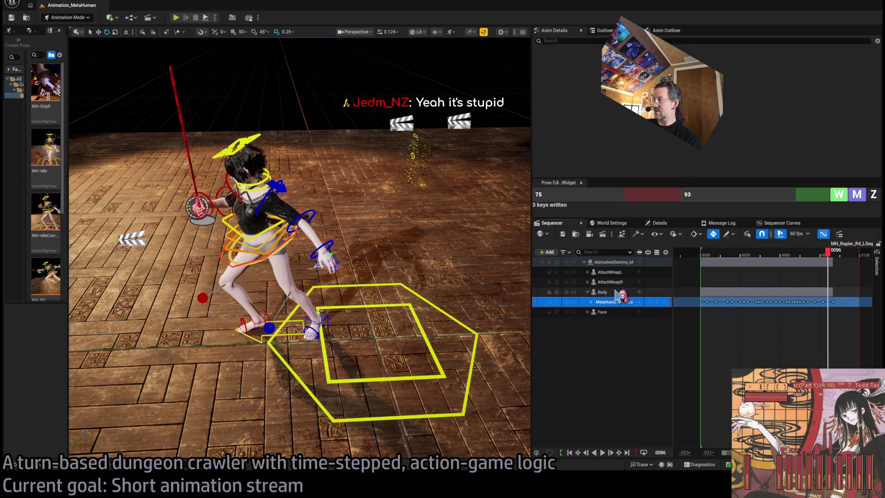
Expand MetaHuman_ControlRig and select all control rows from the Body track down to the last control
{"action": "left_click", "coordinate": [591, 302]}
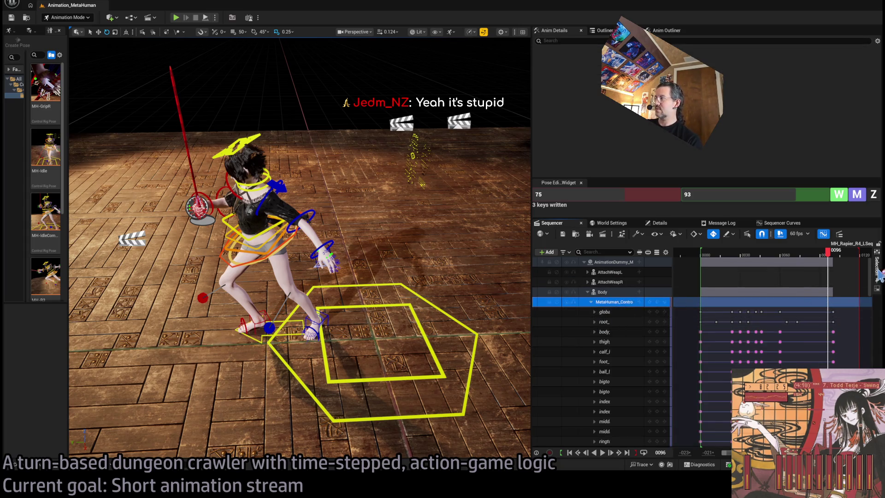
{"action": "scroll", "coordinate": [609, 323], "scroll_direction": "down", "scroll_amount": 5}
{"action": "left_click", "coordinate": [594, 288]}
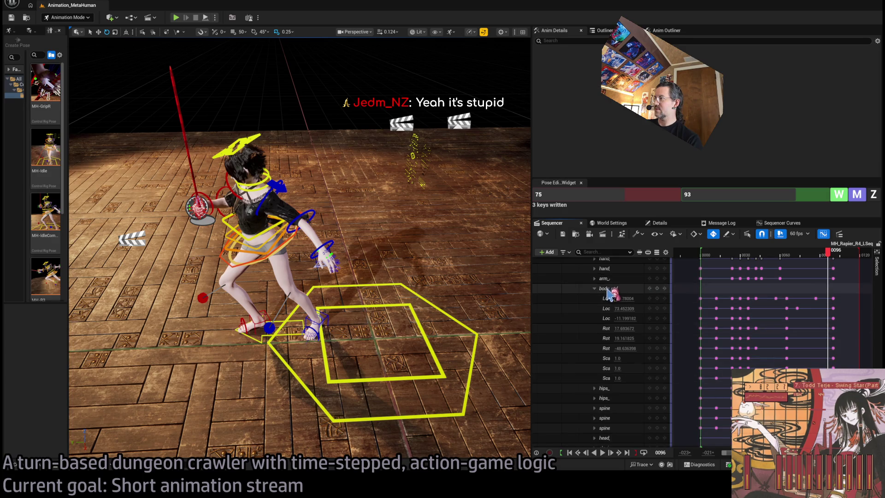
{"action": "left_click", "coordinate": [594, 288]}
{"action": "scroll", "coordinate": [613, 351], "scroll_direction": "down", "scroll_amount": 2}
{"action": "left_click", "coordinate": [634, 432]}
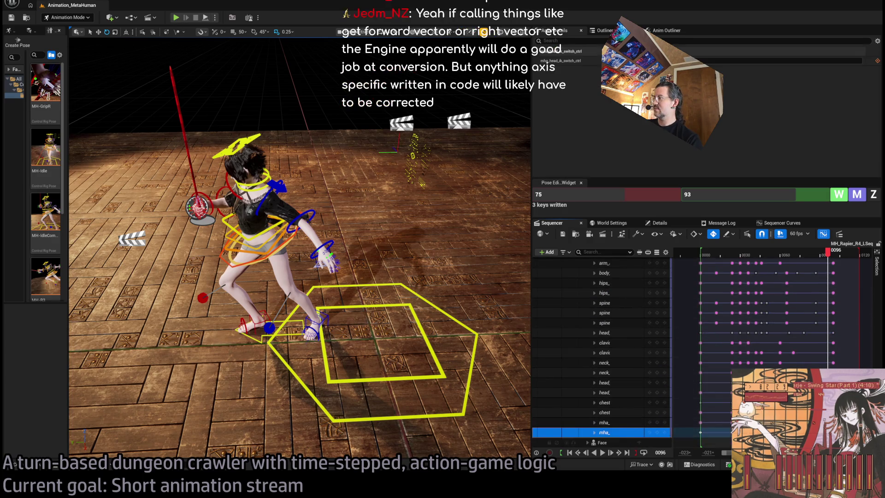
{"action": "scroll", "coordinate": [608, 323], "scroll_direction": "up", "scroll_amount": 10}
{"action": "left_click", "coordinate": [603, 291]}
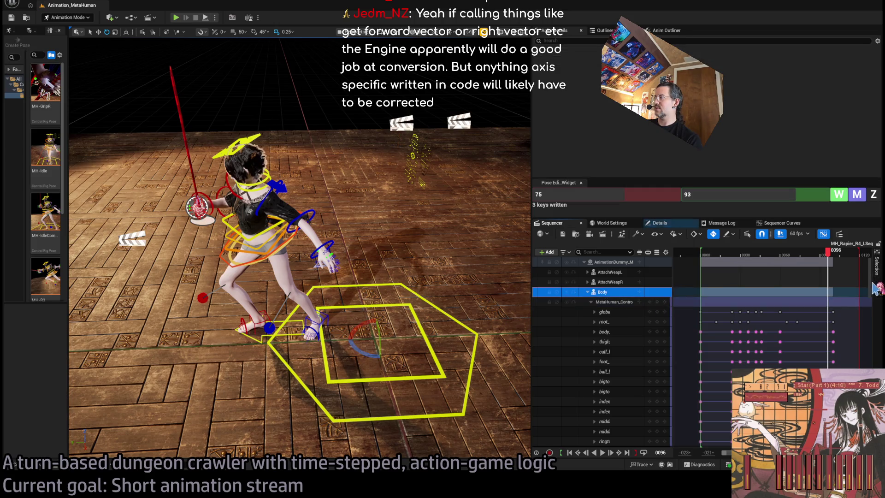
{"action": "scroll", "coordinate": [604, 350], "scroll_direction": "down", "scroll_amount": 5}
{"action": "key", "text": "ctrl+a"}
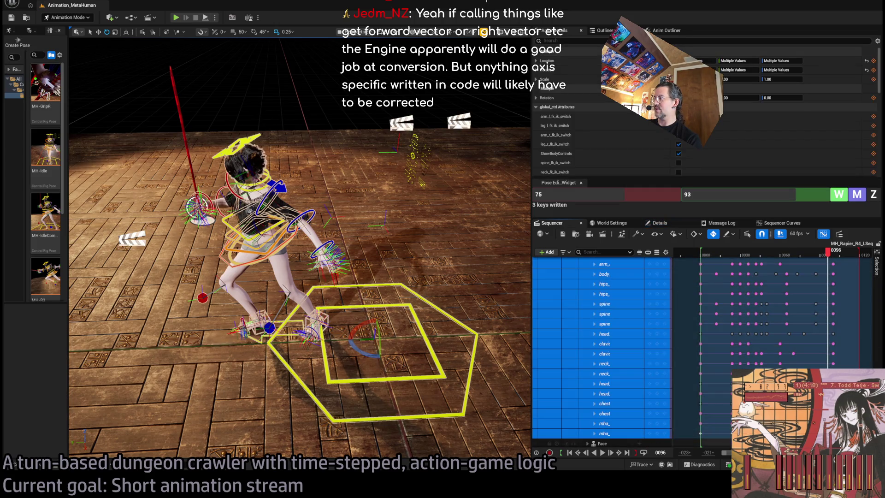
{"action": "scroll", "coordinate": [620, 298], "scroll_direction": "up", "scroll_amount": 5}
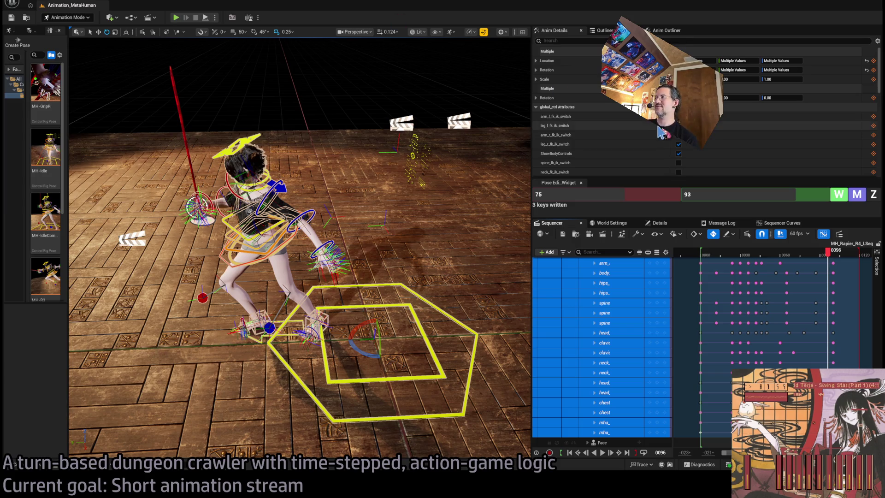
{"action": "mouse_move", "coordinate": [726, 253]}
{"action": "left_mouse_down"}
{"action": "mouse_move", "coordinate": [701, 260]}
{"action": "mouse_move", "coordinate": [825, 258]}
{"action": "mouse_move", "coordinate": [710, 269]}
{"action": "left_mouse_up"}
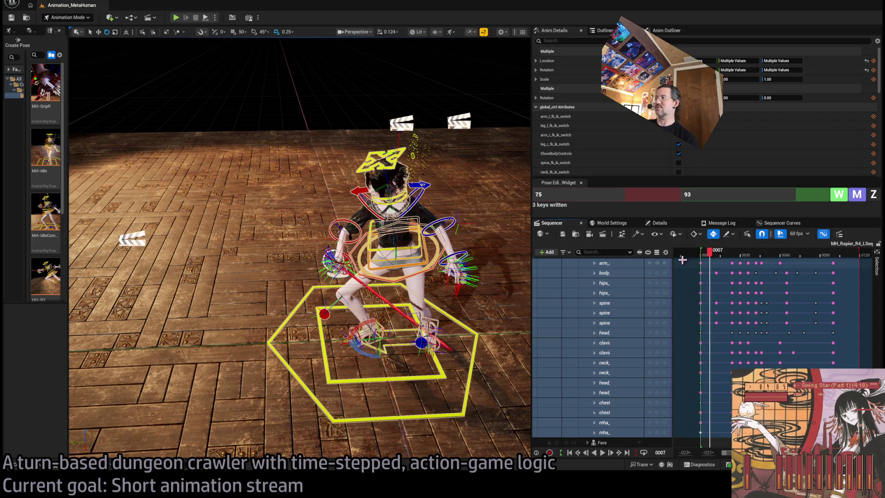
Play the lunge from frame 0, rewind to the first frame, and switch to the web browser
{"action": "left_click_drag", "start_coordinate": [710, 256], "coordinate": [773, 271]}
{"action": "key", "text": "space"}
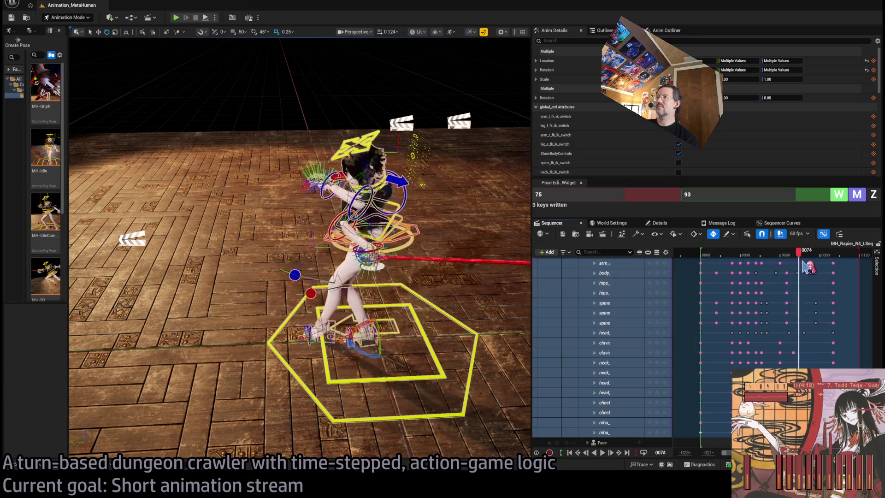
{"action": "left_click_drag", "start_coordinate": [705, 256], "coordinate": [710, 257]}
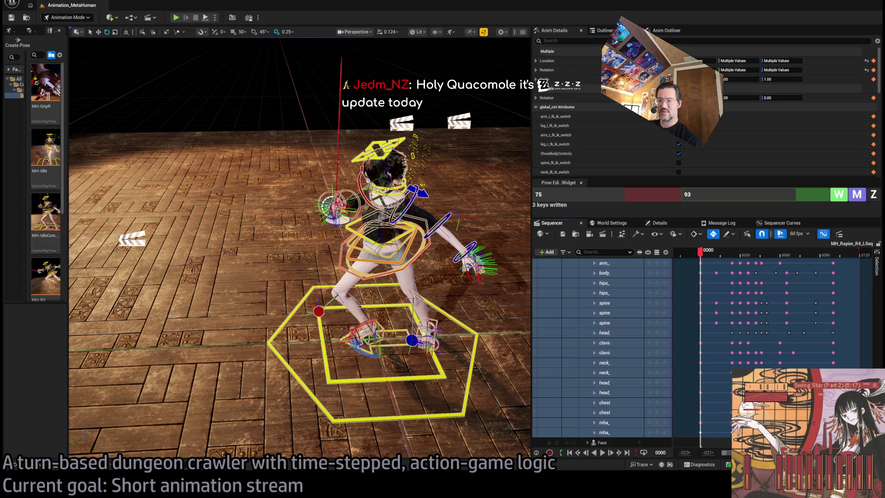
{"action": "key", "text": "alt+Tab"}
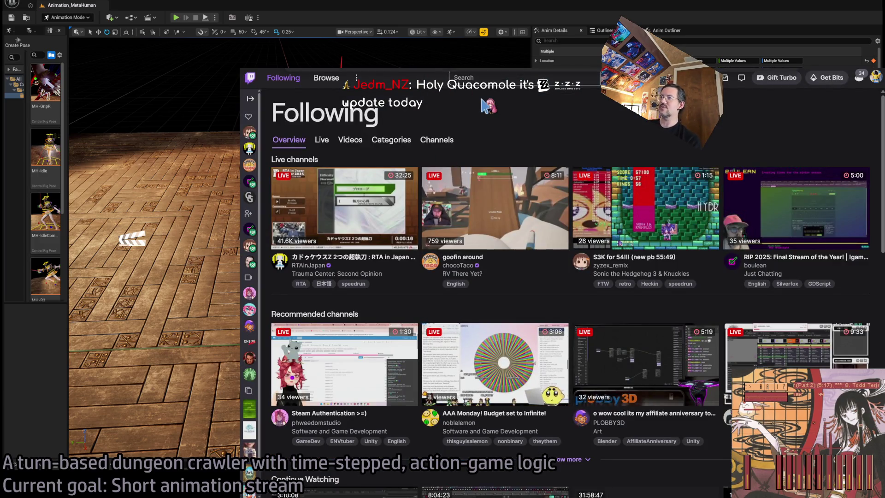
Load youtube.com in place of Twitch and search for 'zenless zone zero'
{"action": "key", "text": "ctrl+l"}
{"action": "key", "text": "Return"}
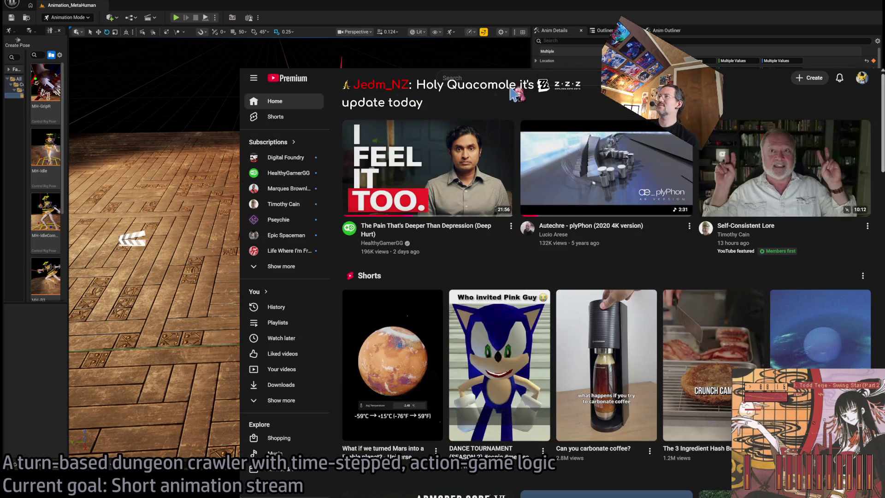
{"action": "left_click", "coordinate": [512, 80]}
{"action": "type", "text": "z"}
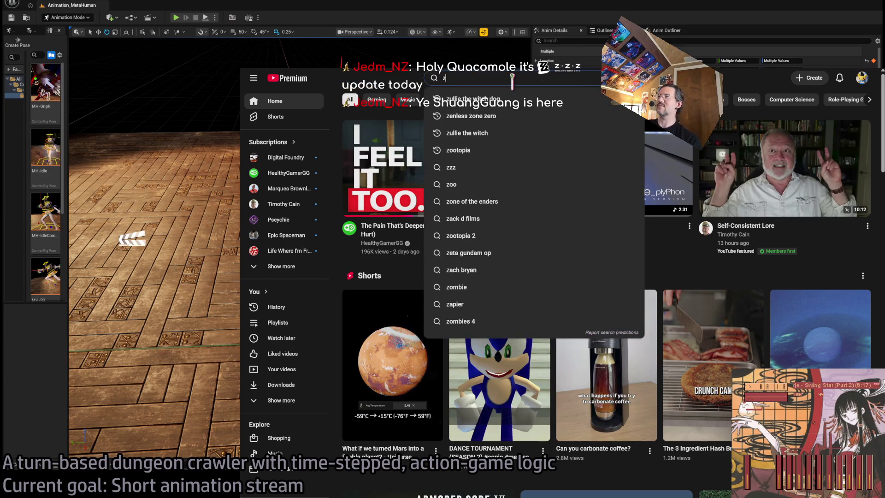
{"action": "type", "text": "enless zone zero"}
{"action": "key", "text": "Return"}
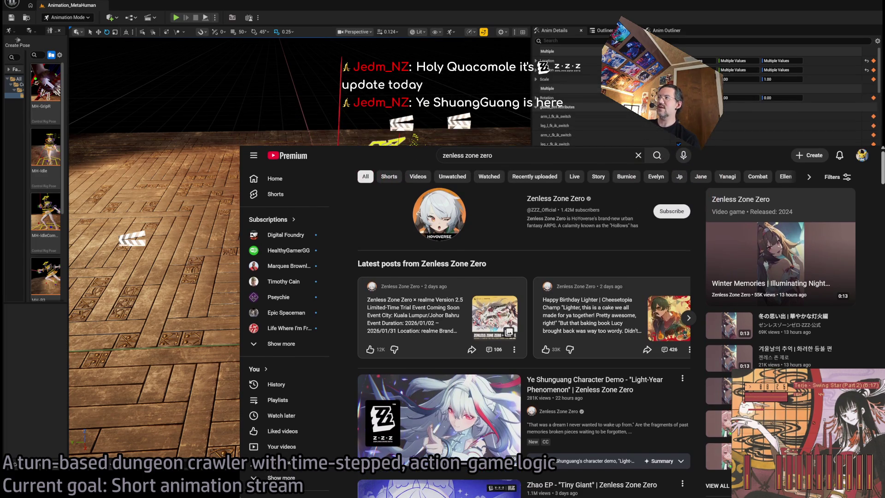
{"action": "scroll", "coordinate": [527, 342], "scroll_direction": "down", "scroll_amount": 2}
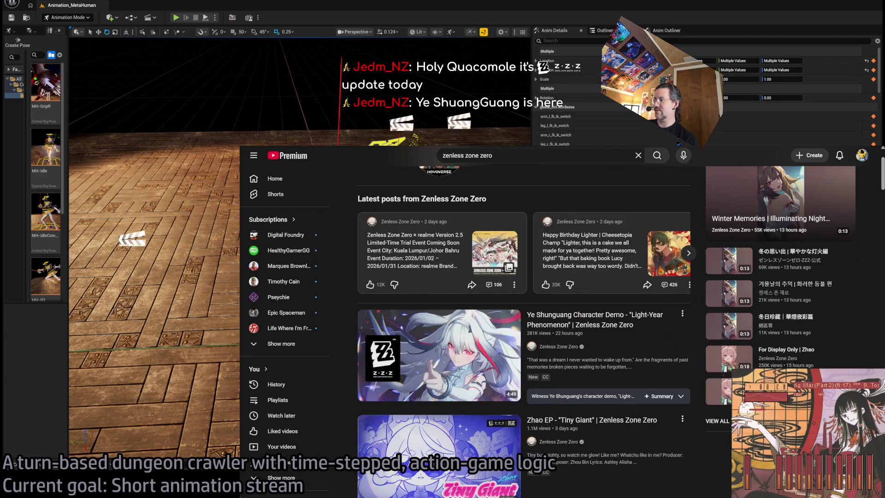
{"action": "scroll", "coordinate": [527, 341], "scroll_direction": "down", "scroll_amount": 2}
Open the 'Ye Shunguang Character Demo - Light-Year Phenomenon' video and pause it at 1:09
{"action": "left_click", "coordinate": [438, 290]}
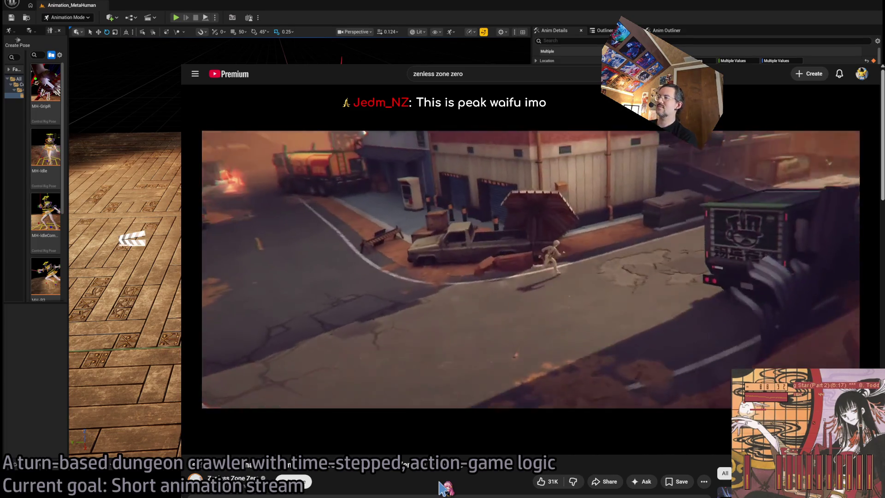
{"action": "left_click", "coordinate": [476, 355]}
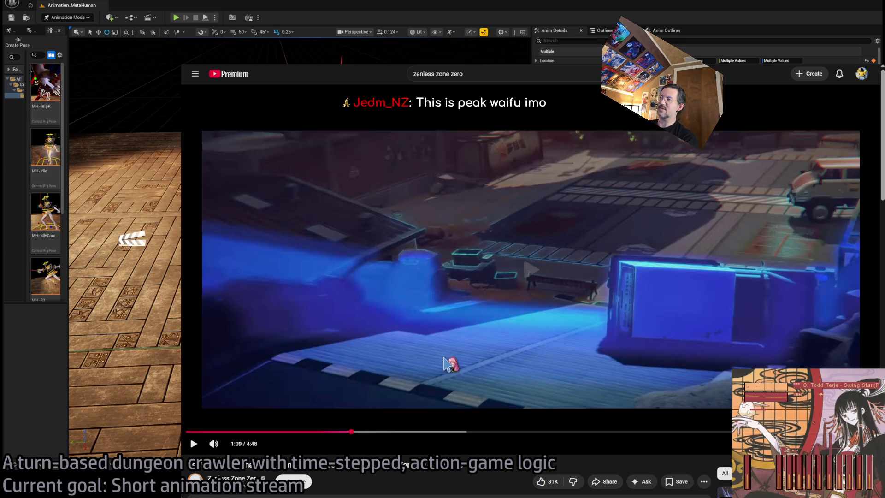
{"action": "left_click", "coordinate": [450, 361]}
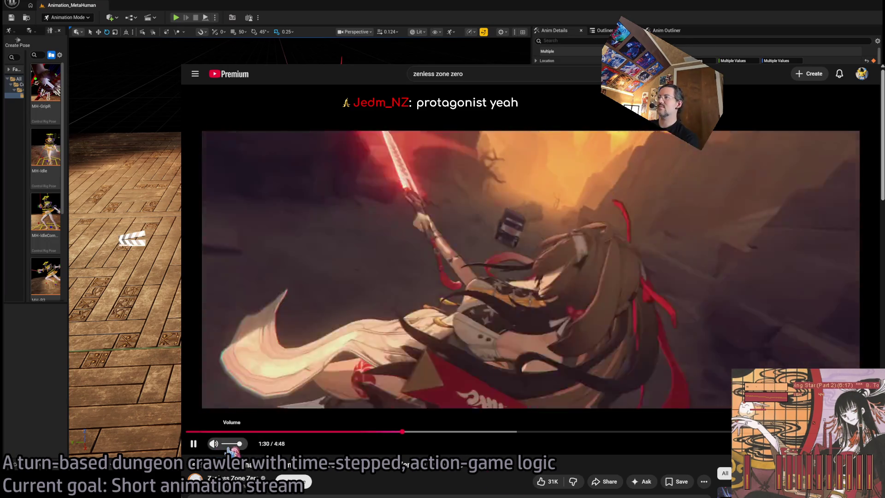
{"action": "left_click", "coordinate": [227, 443]}
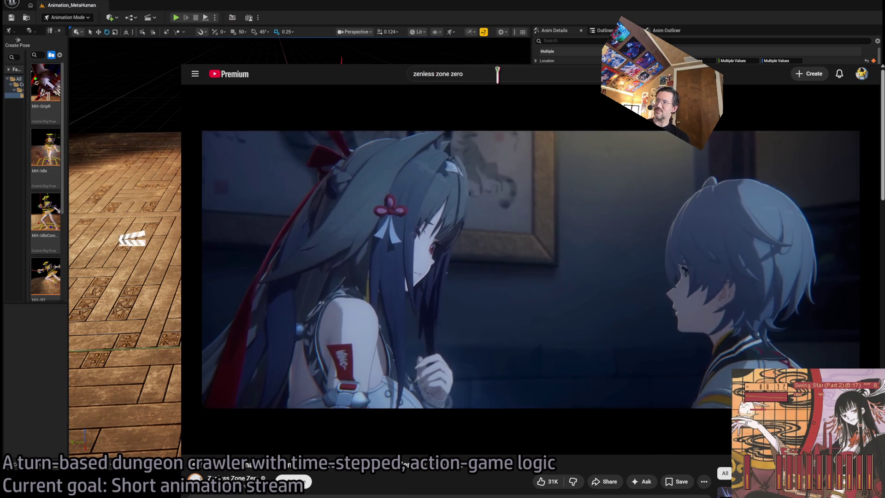
{"action": "left_click", "coordinate": [498, 74]}
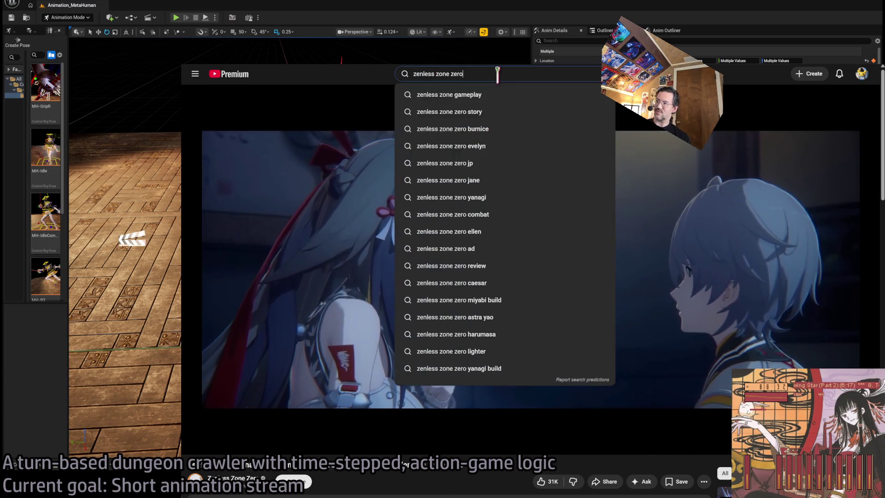
Pause and resume the clip until it ends, then select the 'zenless zone zero' query to replace it
{"action": "left_click", "coordinate": [367, 99]}
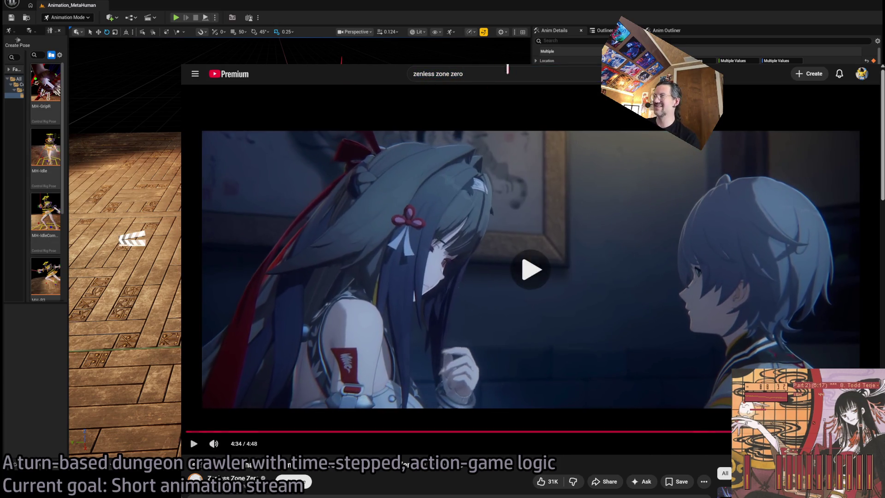
{"action": "key", "text": "space"}
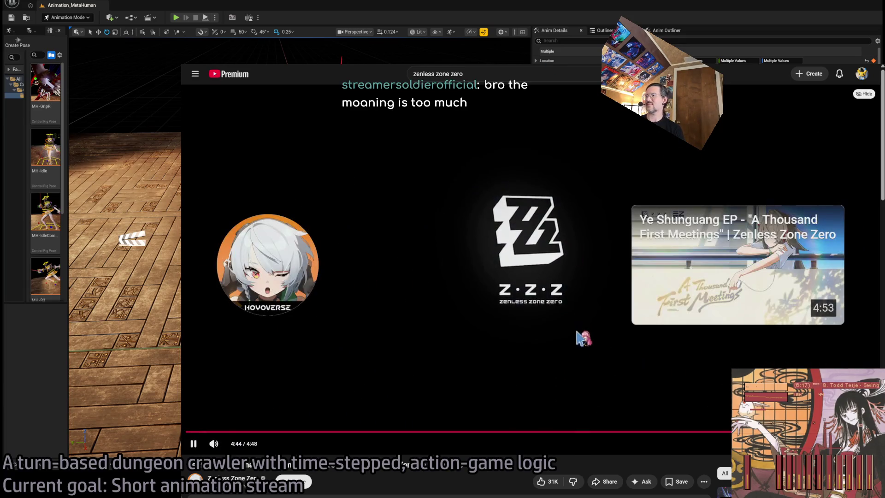
{"action": "left_click_drag", "start_coordinate": [463, 74], "coordinate": [401, 74]}
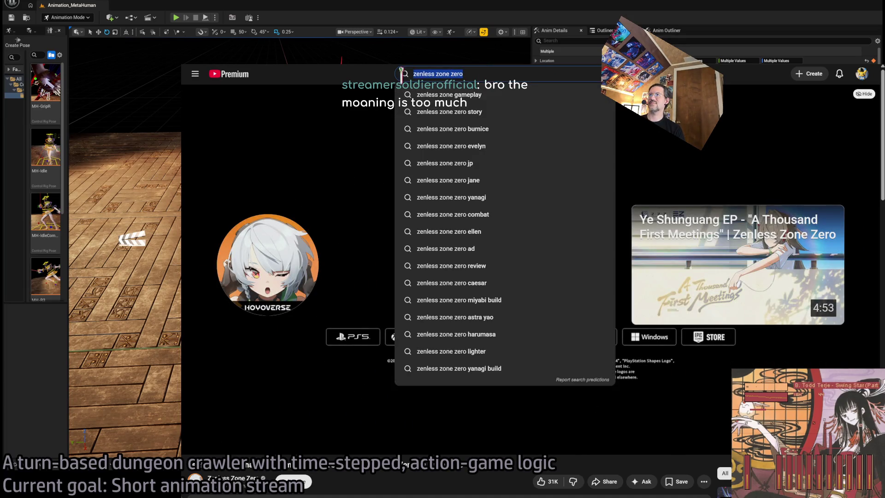
{"action": "key", "text": "Escape"}
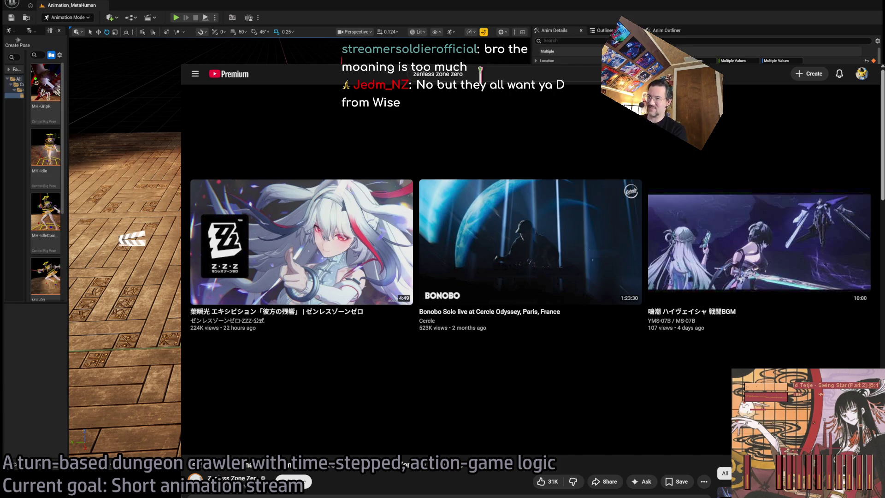
{"action": "triple_click", "coordinate": [480, 70]}
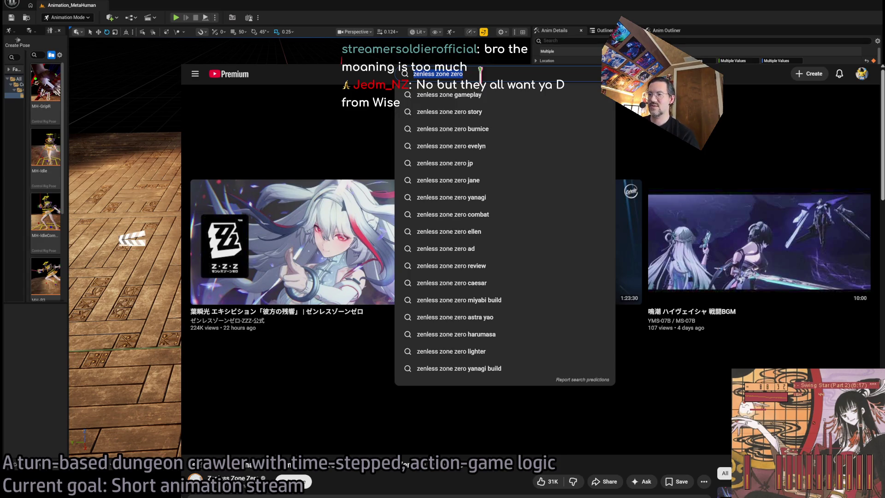
Search YouTube for 'shunguang zzz' and browse the results
{"action": "type", "text": "shunguang zzz"}
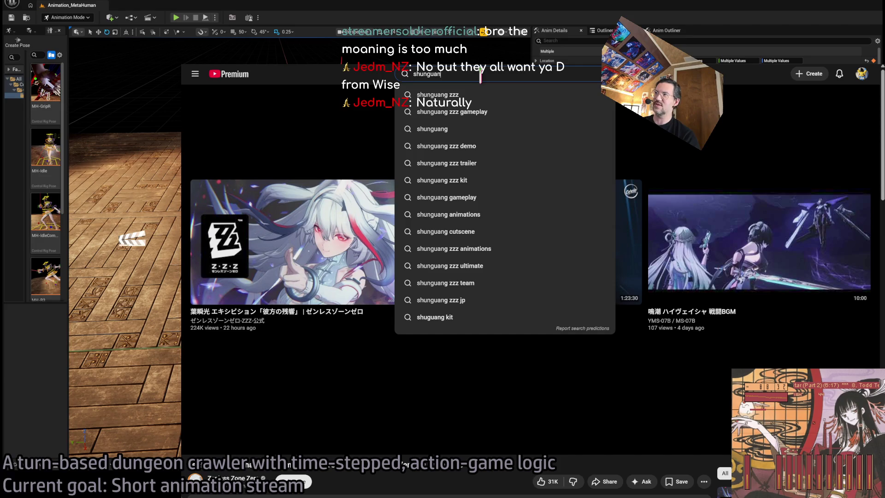
{"action": "key", "text": "Return"}
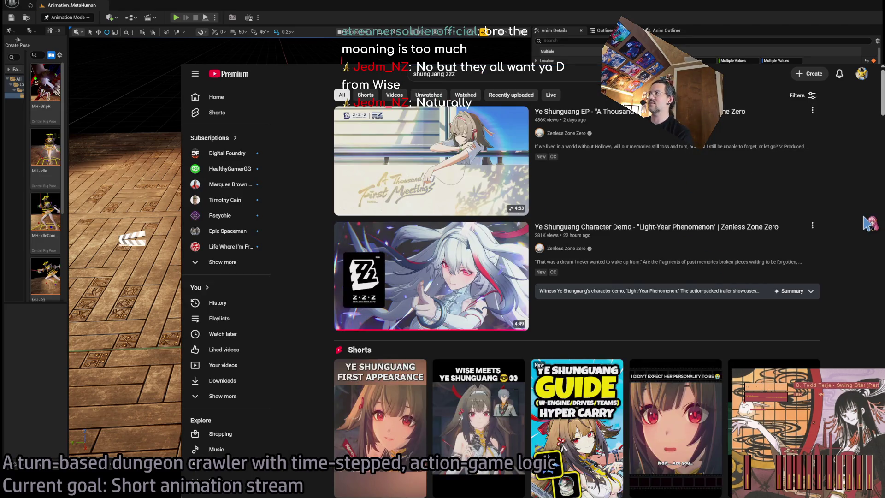
{"action": "scroll", "coordinate": [876, 240], "scroll_direction": "down", "scroll_amount": 5}
{"action": "scroll", "coordinate": [875, 242], "scroll_direction": "down", "scroll_amount": 6}
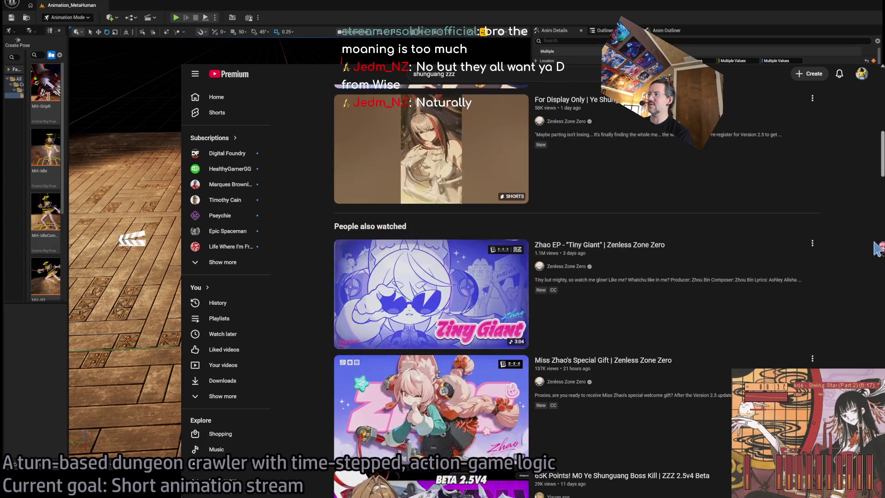
{"action": "scroll", "coordinate": [878, 249], "scroll_direction": "up", "scroll_amount": 12}
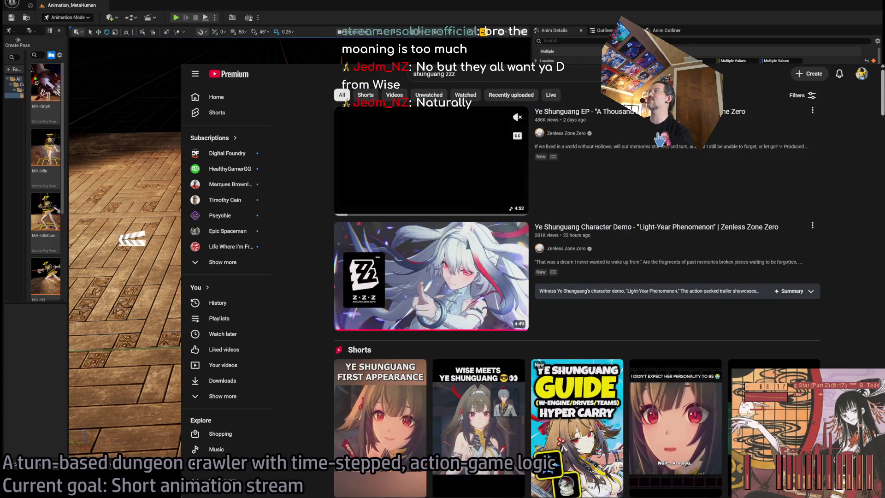
Scrub the first video's preview toward its end, then go to the Zenless Zone Zero channel
{"action": "left_click", "coordinate": [410, 211]}
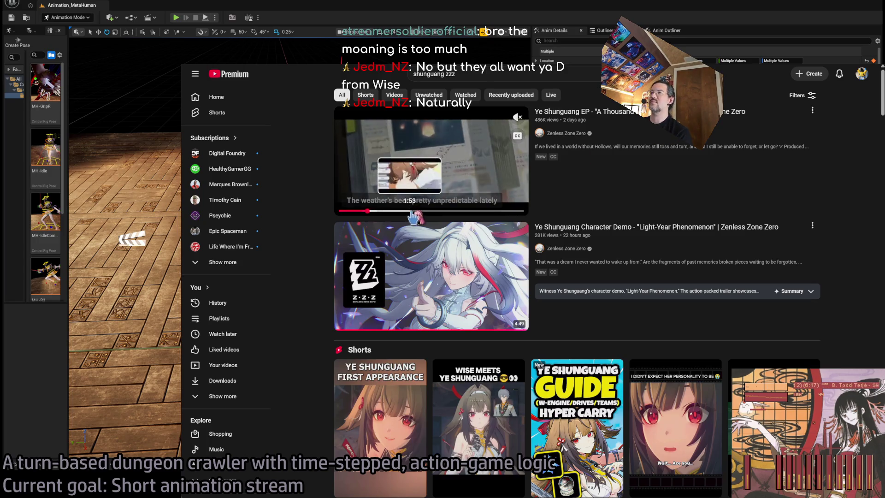
{"action": "left_click", "coordinate": [483, 213]}
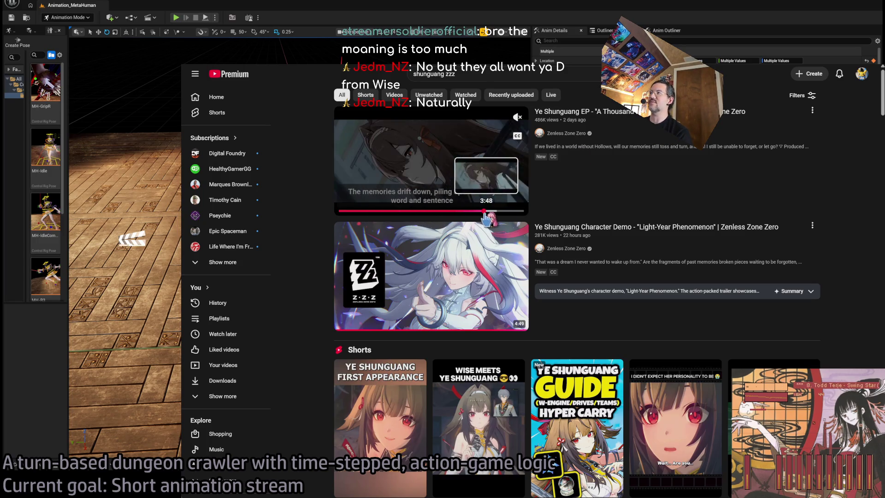
{"action": "scroll", "coordinate": [501, 217], "scroll_direction": "down", "scroll_amount": 5}
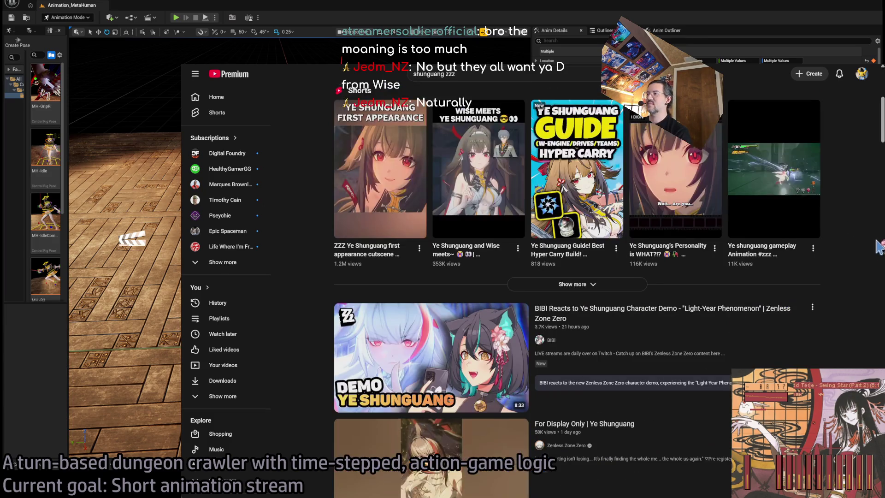
{"action": "scroll", "coordinate": [671, 288], "scroll_direction": "down", "scroll_amount": 3}
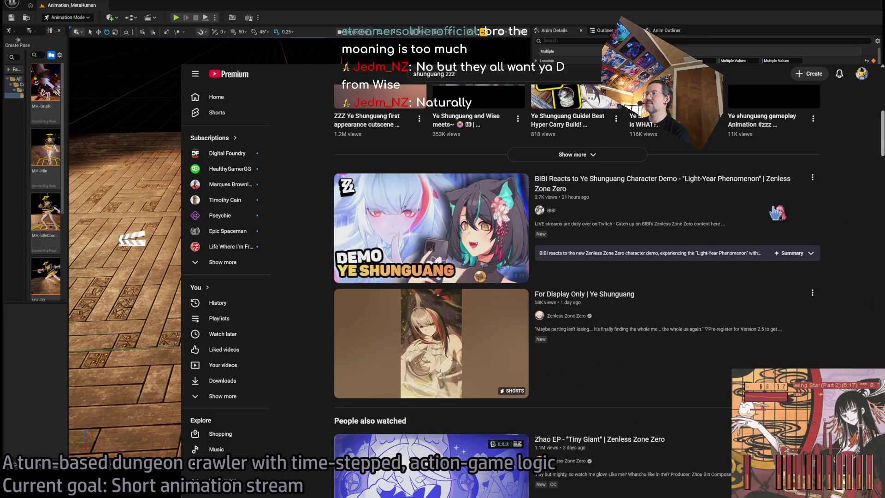
{"action": "scroll", "coordinate": [673, 286], "scroll_direction": "down", "scroll_amount": 6}
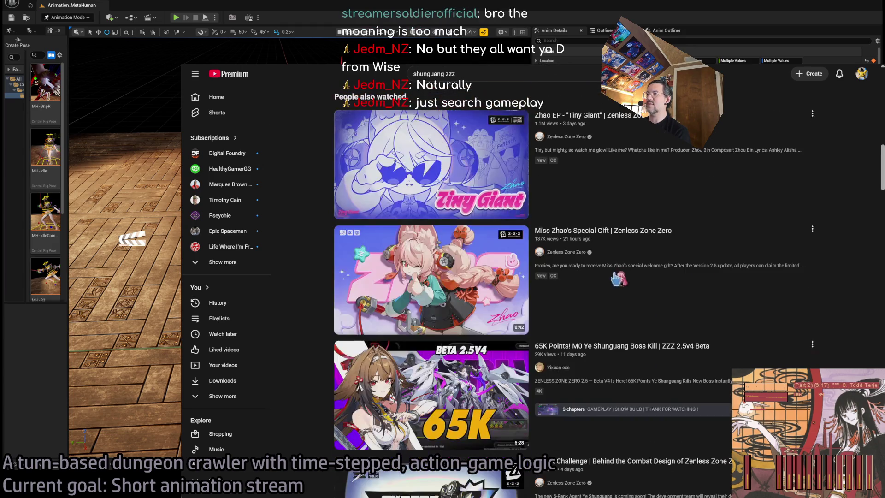
{"action": "scroll", "coordinate": [733, 247], "scroll_direction": "up", "scroll_amount": 15}
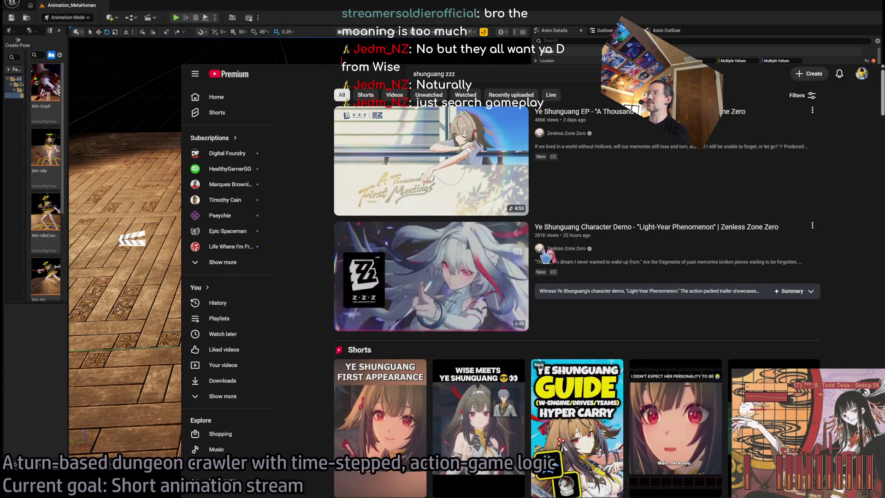
{"action": "left_click", "coordinate": [540, 248]}
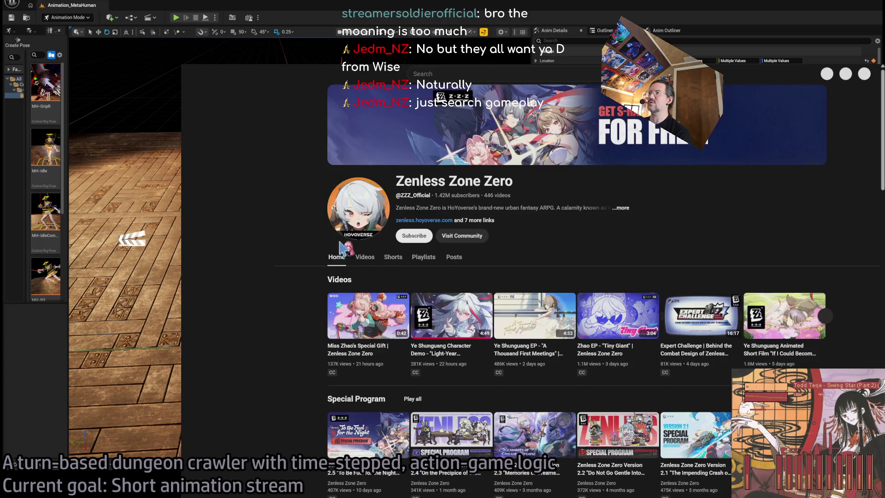
Browse the channel's Videos and Shorts, then enter 'shunguang gameplay' as a new search
{"action": "left_click", "coordinate": [365, 257]}
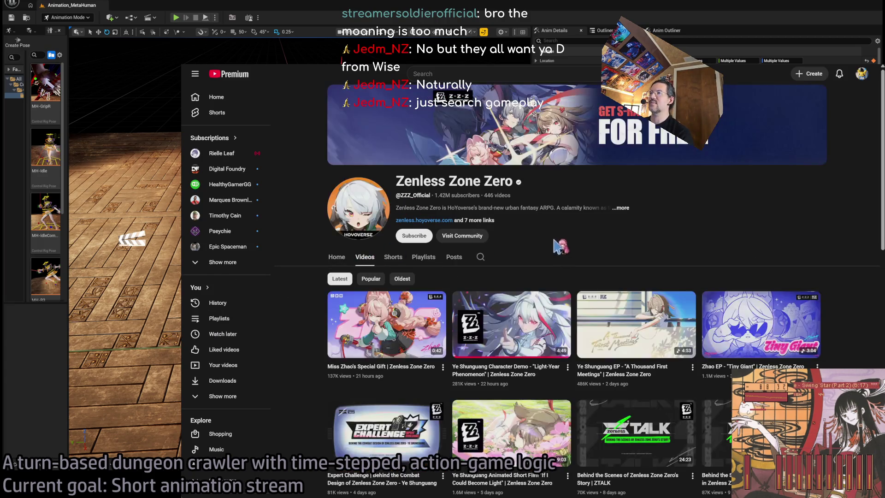
{"action": "scroll", "coordinate": [614, 143], "scroll_direction": "down", "scroll_amount": 3}
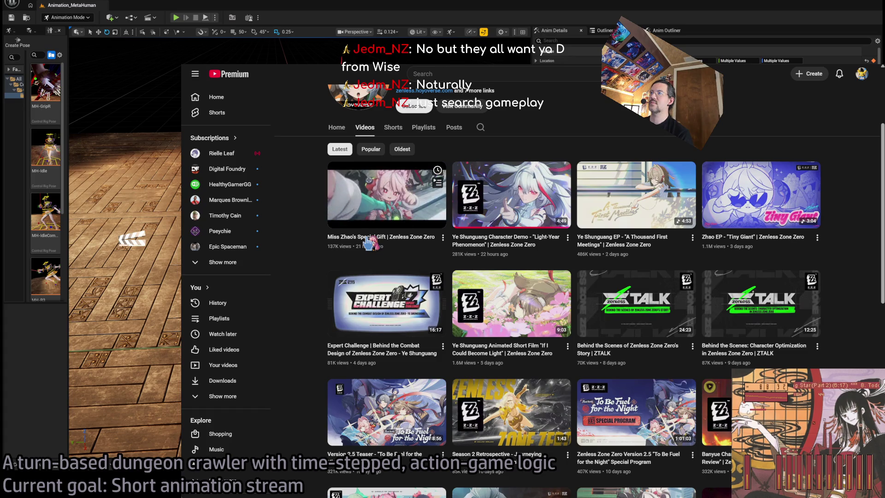
{"action": "left_click", "coordinate": [394, 129]}
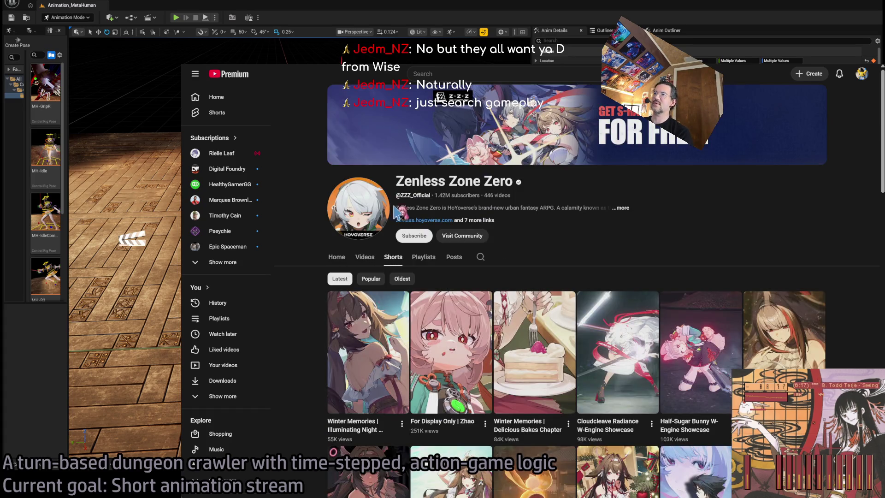
{"action": "left_click", "coordinate": [364, 258]}
{"action": "scroll", "coordinate": [618, 251], "scroll_direction": "down", "scroll_amount": 3}
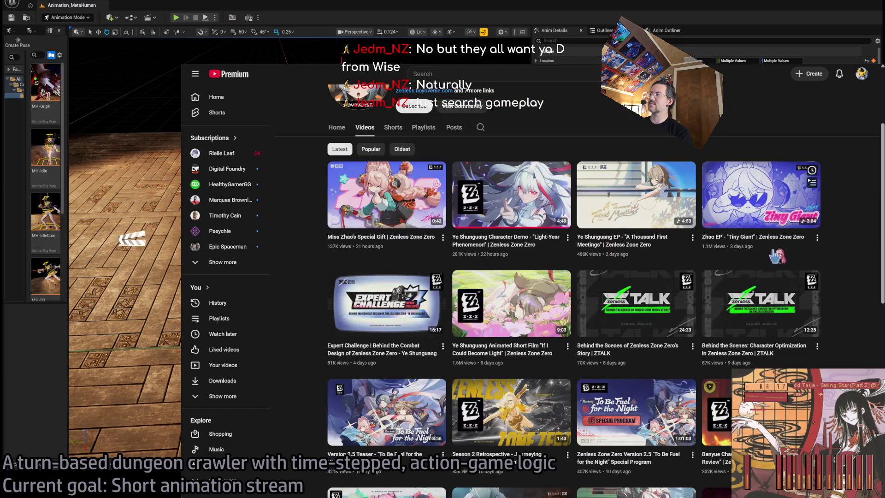
{"action": "scroll", "coordinate": [878, 237], "scroll_direction": "up", "scroll_amount": 3}
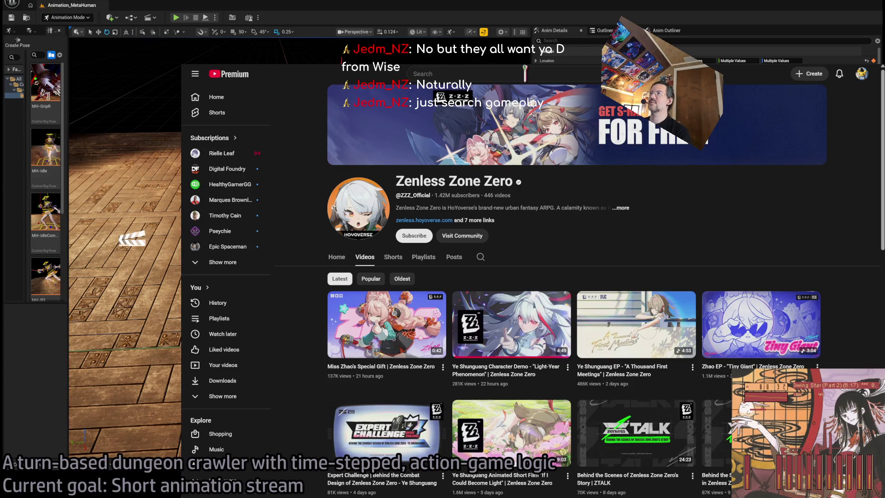
{"action": "left_click", "coordinate": [525, 73]}
{"action": "type", "text": "s"}
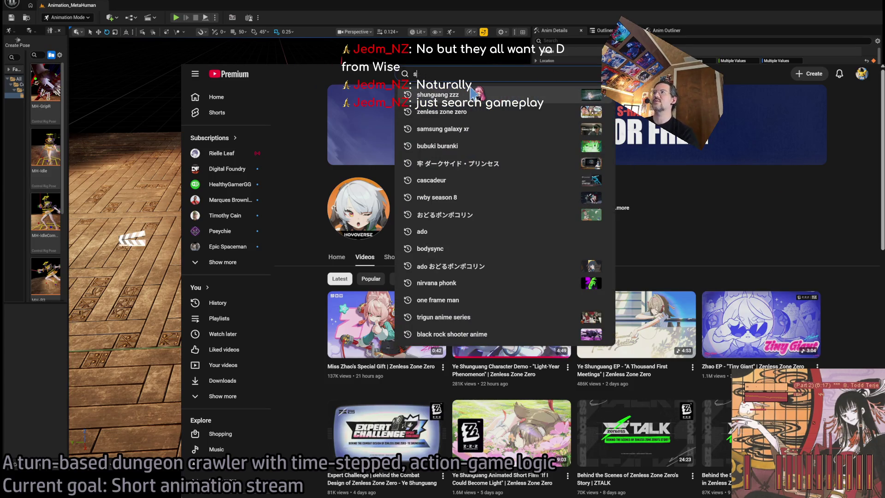
{"action": "type", "text": "hunguang ga"}
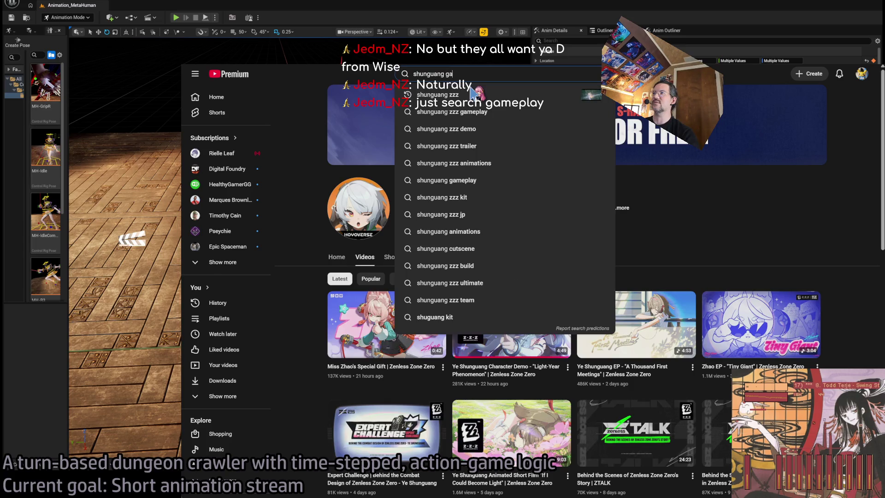
{"action": "type", "text": "meplay"}
Run the 'shunguang gameplay' search, then open and pause the Ye Shunguang skin gameplay showcase
{"action": "key", "text": "Return"}
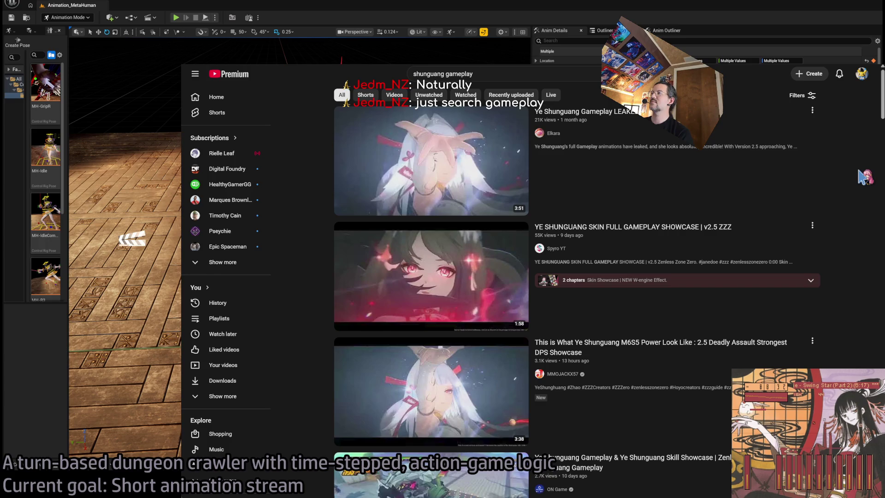
{"action": "left_click", "coordinate": [644, 263]}
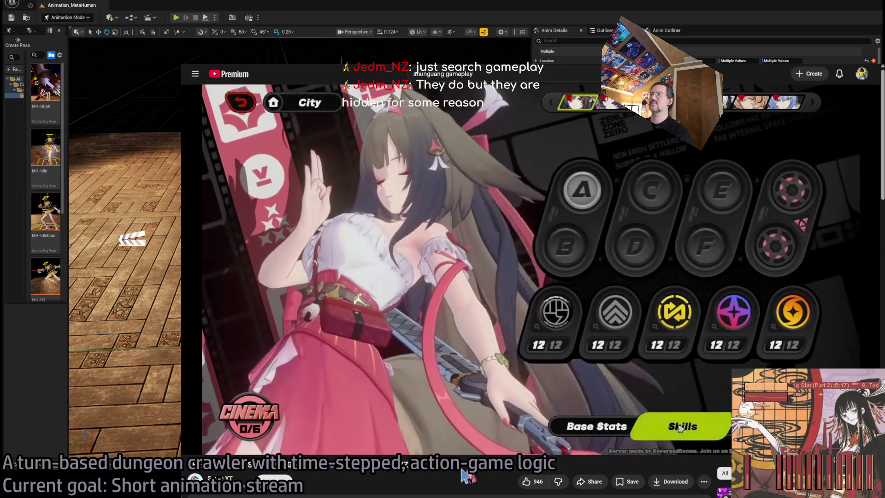
{"action": "left_click", "coordinate": [328, 431]}
Rewind the showcase to its 0:07 stats and skills screens, then skip ahead to combat
{"action": "left_click_drag", "start_coordinate": [228, 434], "coordinate": [229, 432]}
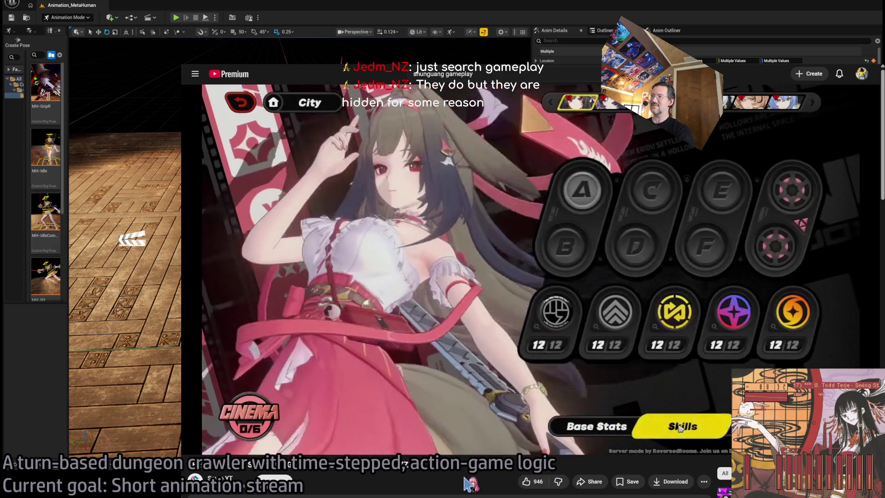
{"action": "left_click", "coordinate": [334, 443]}
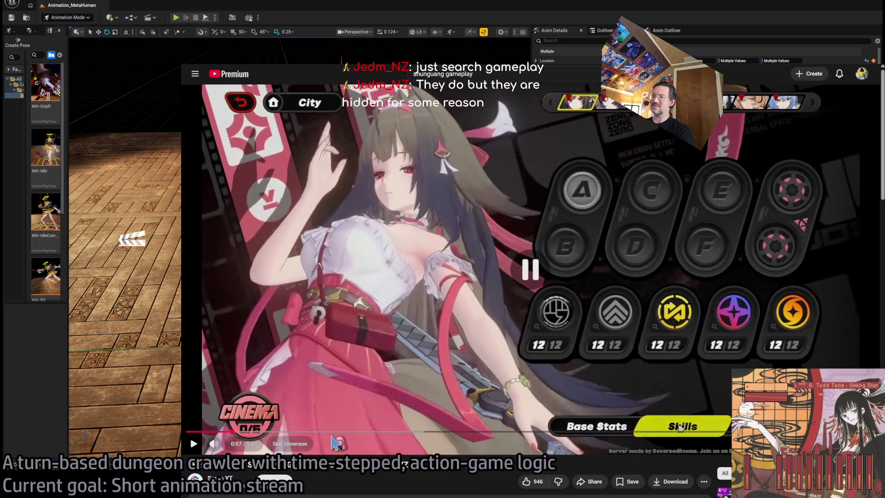
{"action": "left_click_drag", "start_coordinate": [224, 433], "coordinate": [227, 433]}
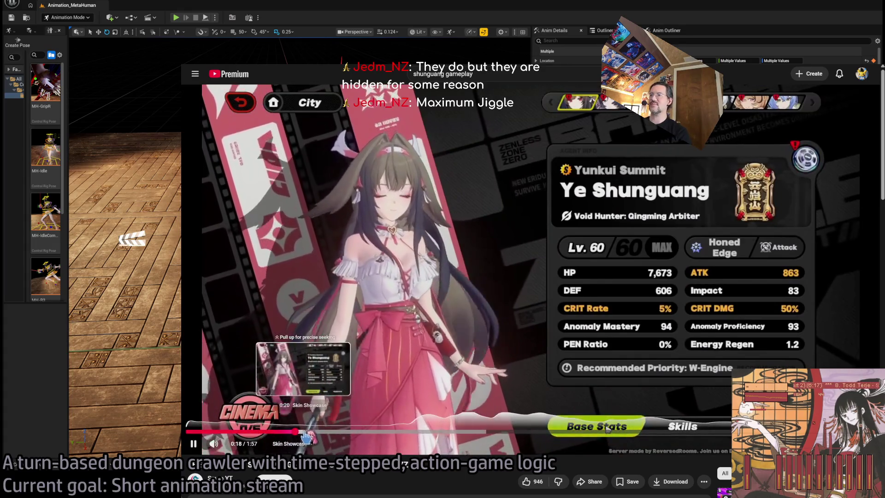
{"action": "left_click", "coordinate": [342, 432]}
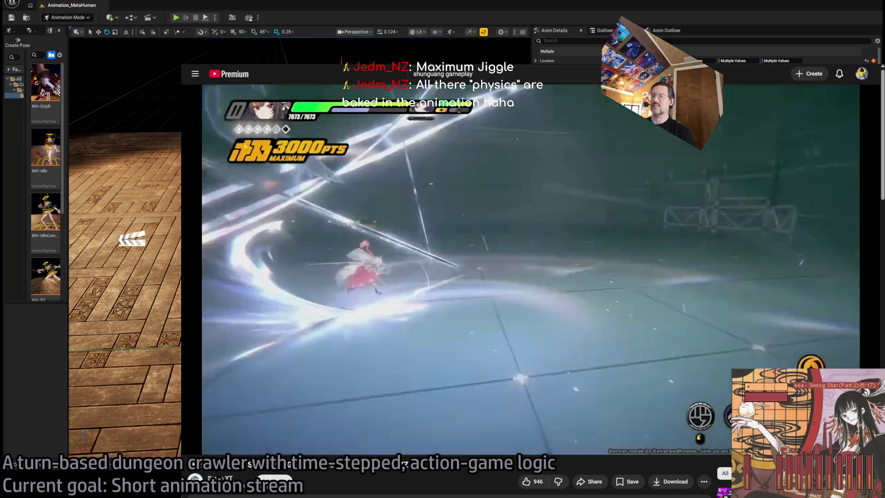
Jump the showcase to 0:59, pause, then resume from 0:55 through to the end screen
{"action": "mouse_move", "coordinate": [213, 443]}
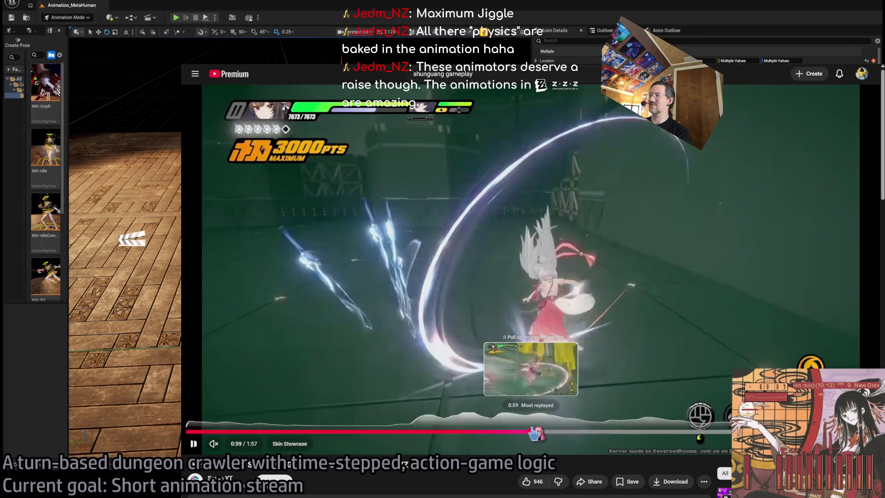
{"action": "left_click_drag", "start_coordinate": [534, 433], "coordinate": [535, 433]}
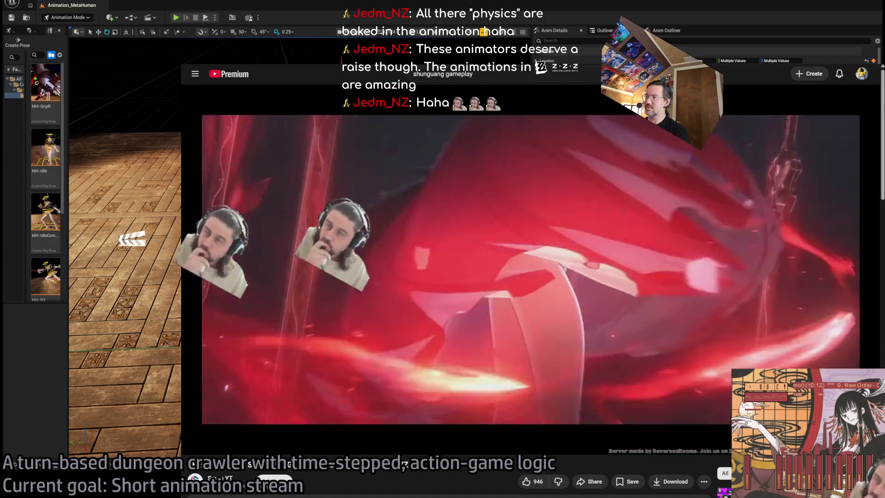
{"action": "left_click", "coordinate": [527, 409]}
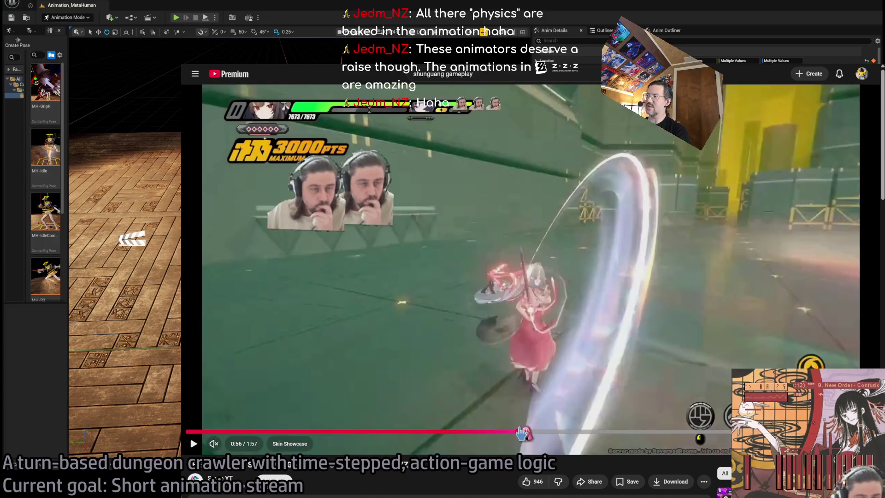
{"action": "left_click", "coordinate": [508, 432]}
{"action": "left_click", "coordinate": [398, 363]}
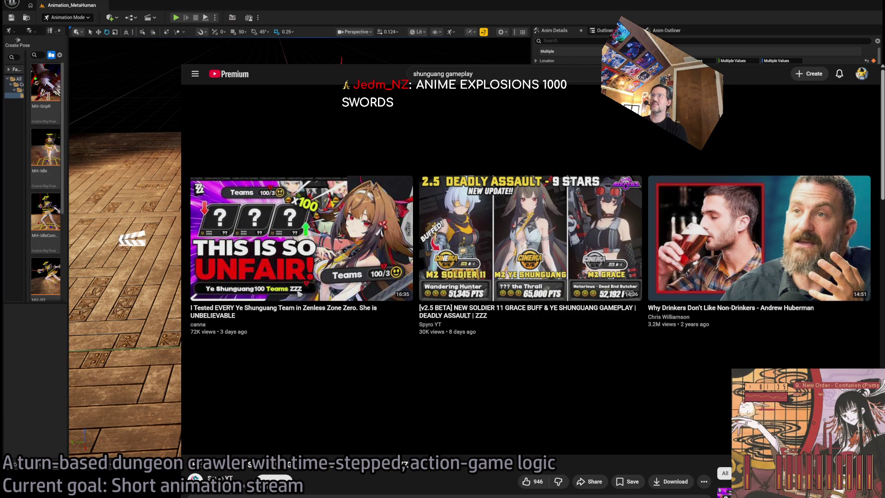
Return to the results and replace the query with 'excalibur fate stay night'
{"action": "key", "text": "alt+Left"}
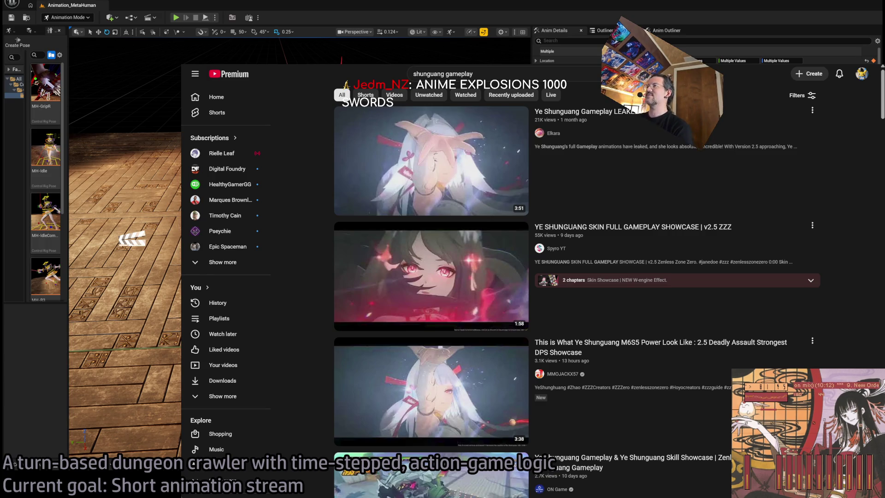
{"action": "left_click_drag", "start_coordinate": [483, 74], "coordinate": [412, 74]}
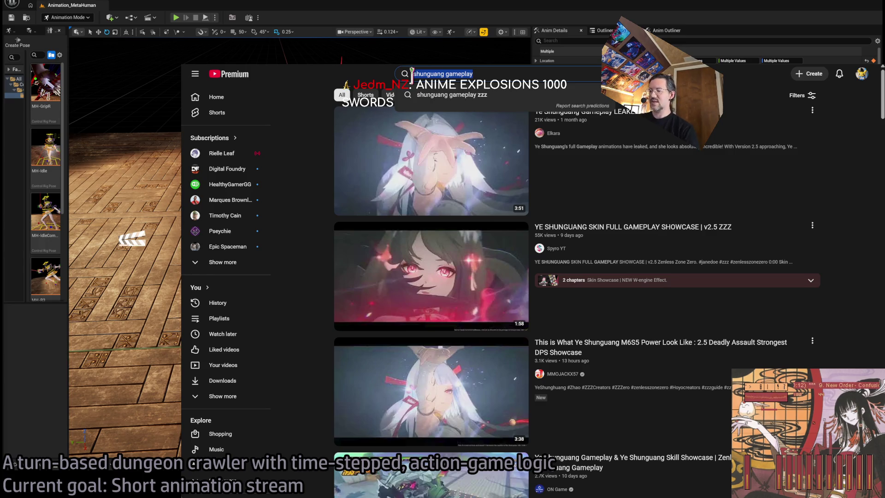
{"action": "type", "text": "excalibur"}
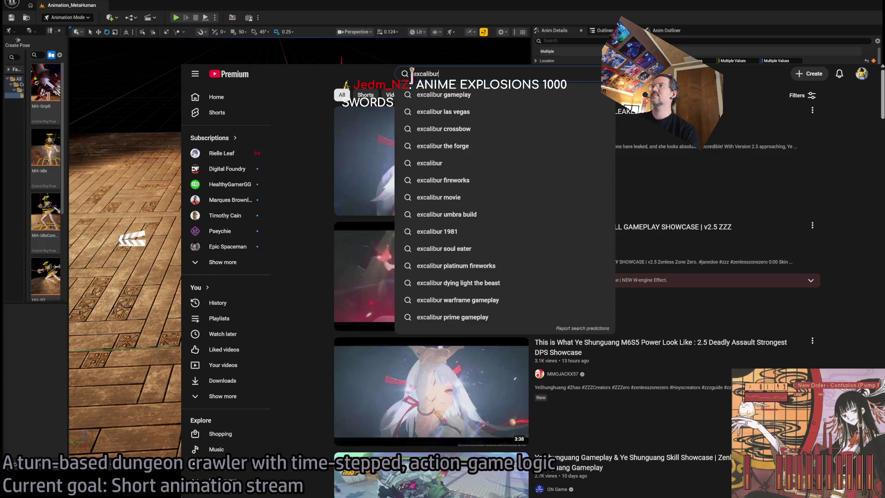
{"action": "type", "text": " fate stay n"}
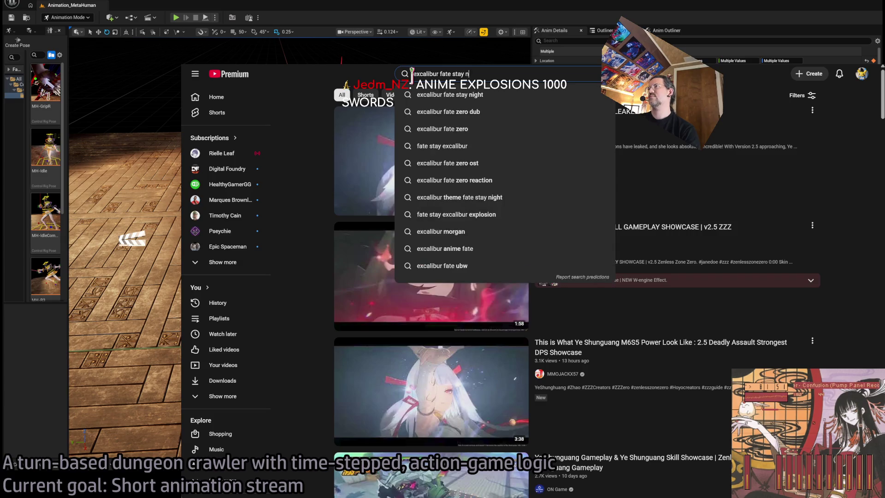
{"action": "type", "text": "ight"}
{"action": "key", "text": "Return"}
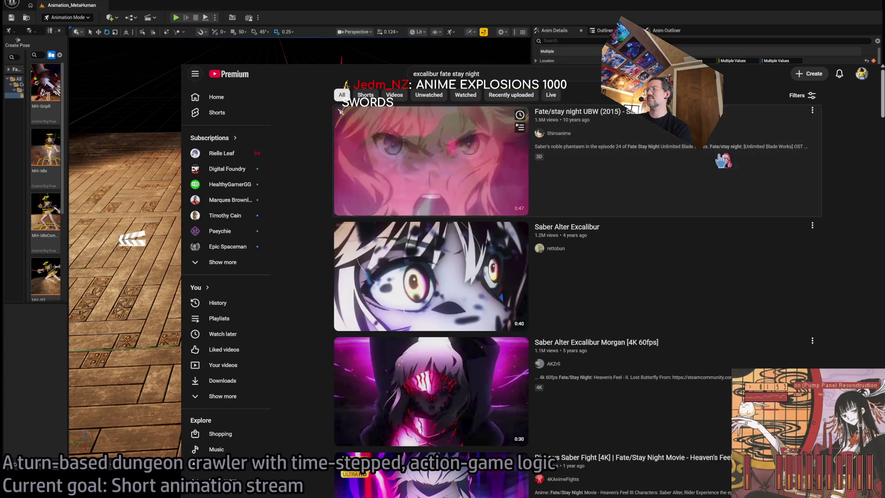
Play the first Fate/stay night Excalibur clip from 0:07 with sound on
{"action": "left_click", "coordinate": [722, 161]}
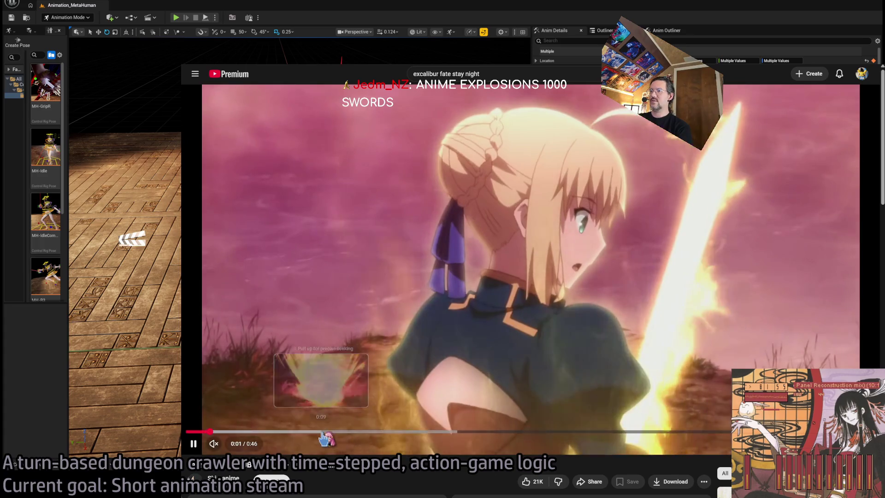
{"action": "left_click_drag", "start_coordinate": [325, 439], "coordinate": [286, 432]}
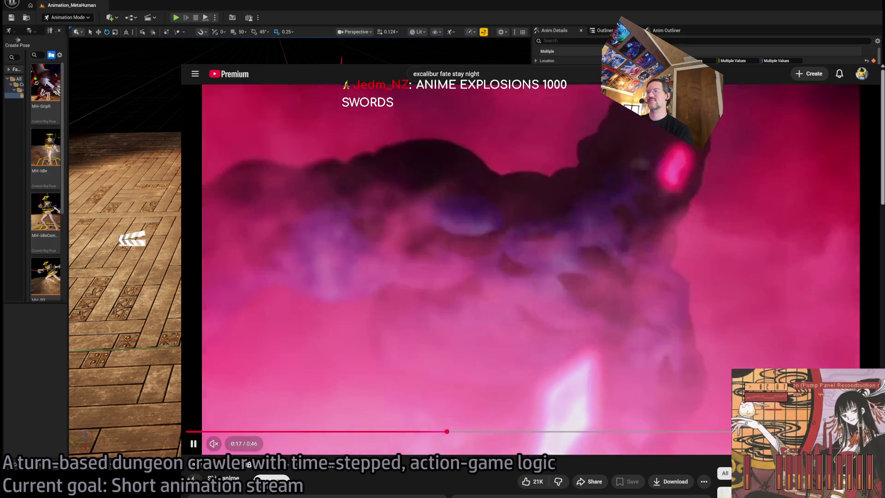
{"action": "left_click", "coordinate": [214, 443]}
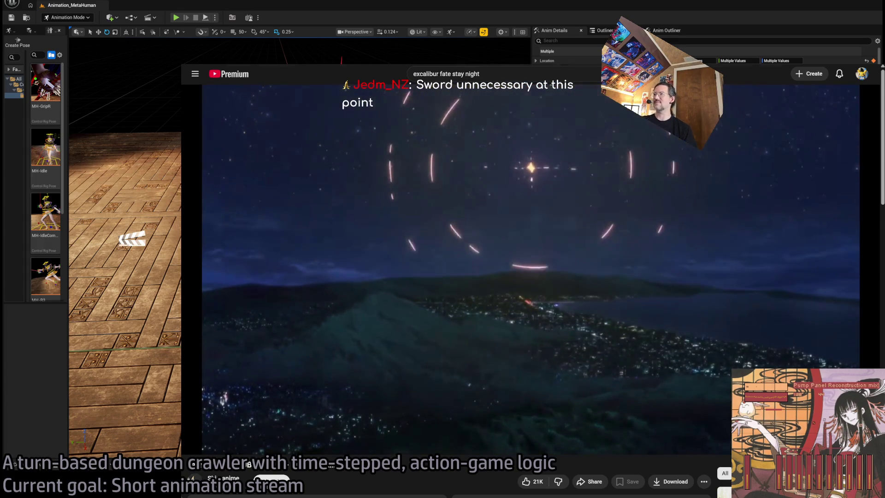
Go to the Google homepage by entering 'google' in the address bar
{"action": "key", "text": "ctrl+l"}
{"action": "type", "text": "google"}
{"action": "key", "text": "Return"}
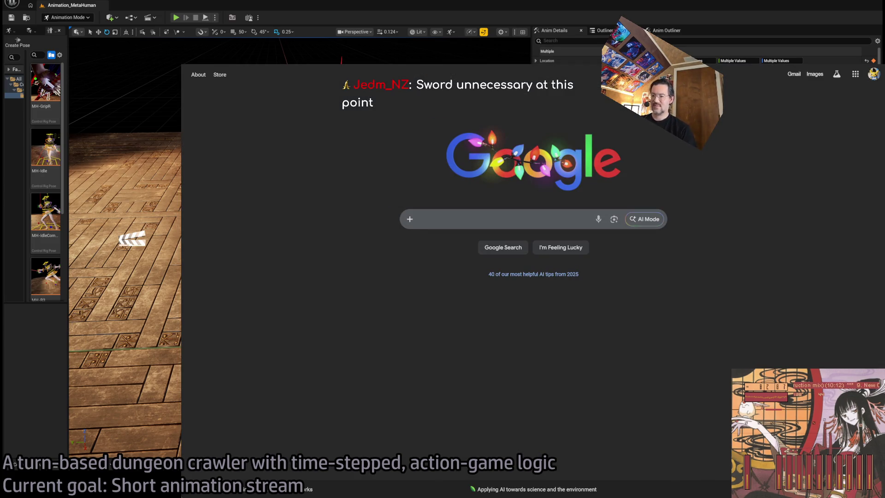
Switch from Chrome back to the Unreal Editor window
{"action": "key", "text": "alt+Tab"}
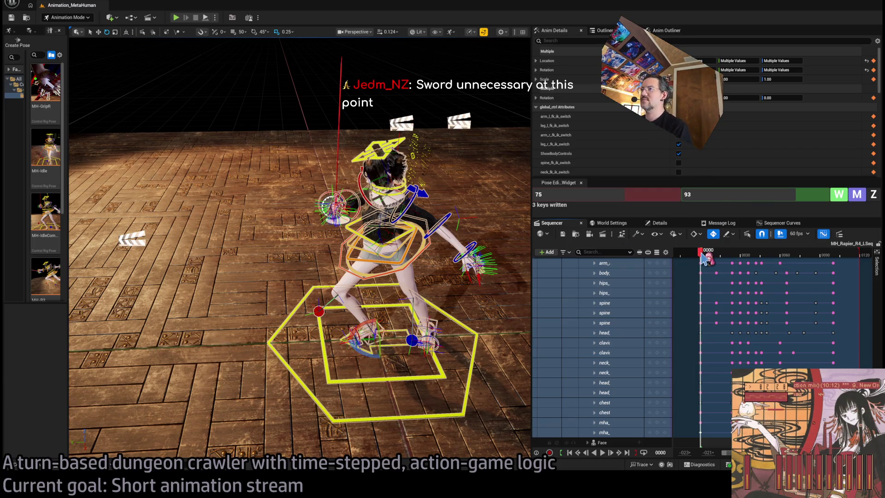
Move the MH_Rapier_R4_LSeq Sequencer playhead to frame 7
{"action": "mouse_move", "coordinate": [705, 259]}
{"action": "left_mouse_down"}
{"action": "mouse_move", "coordinate": [804, 247]}
{"action": "mouse_move", "coordinate": [709, 253]}
{"action": "left_mouse_up"}
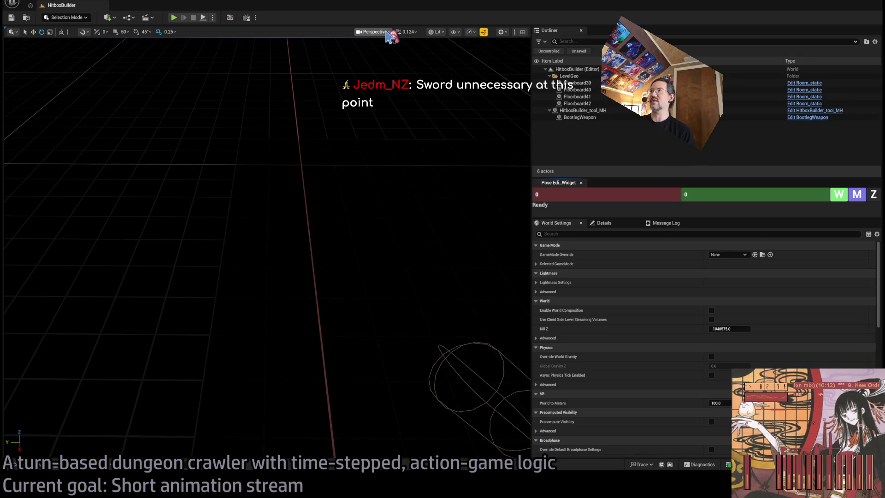
Switch the viewport to Unlit and browse the MetaHumans/Animations folder in the Content Drawer
{"action": "key", "text": "alt+3"}
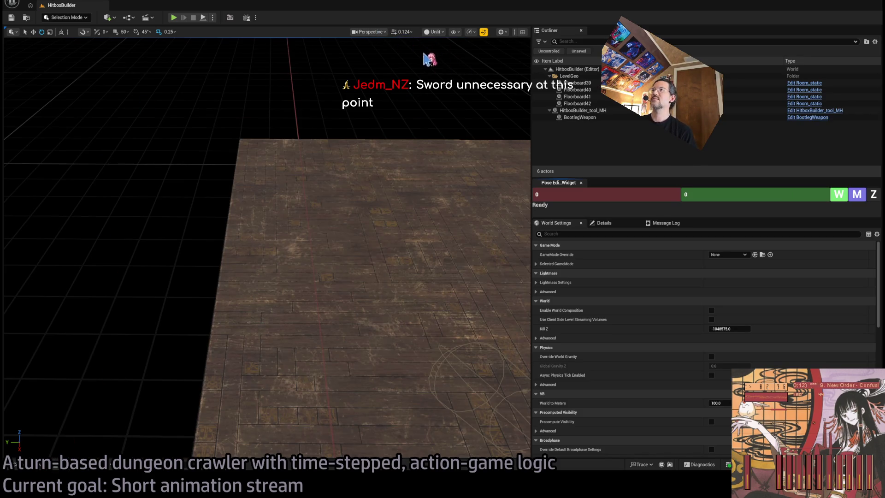
{"action": "left_click_drag", "start_coordinate": [68, 424], "coordinate": [68, 424]}
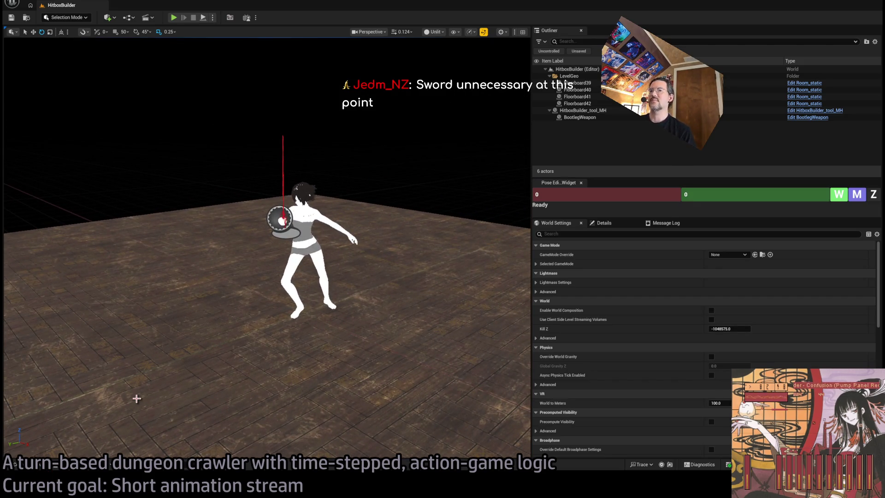
{"action": "left_click", "coordinate": [37, 466]}
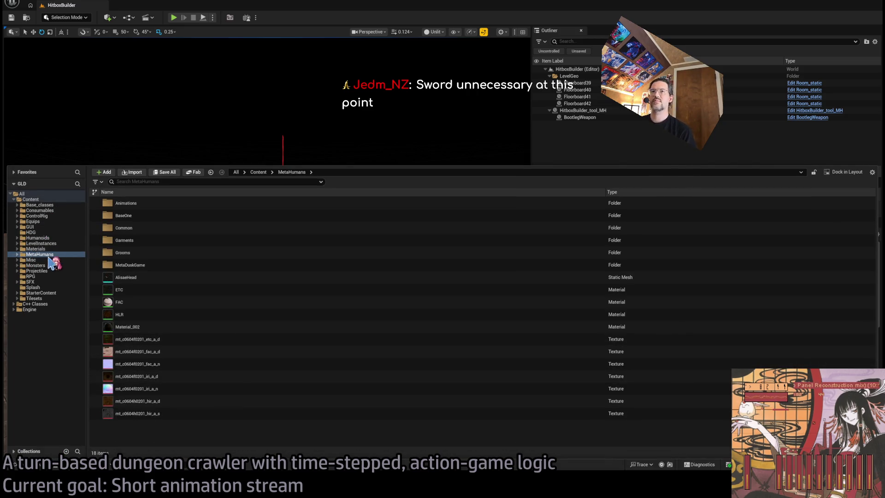
{"action": "double_click", "coordinate": [142, 202]}
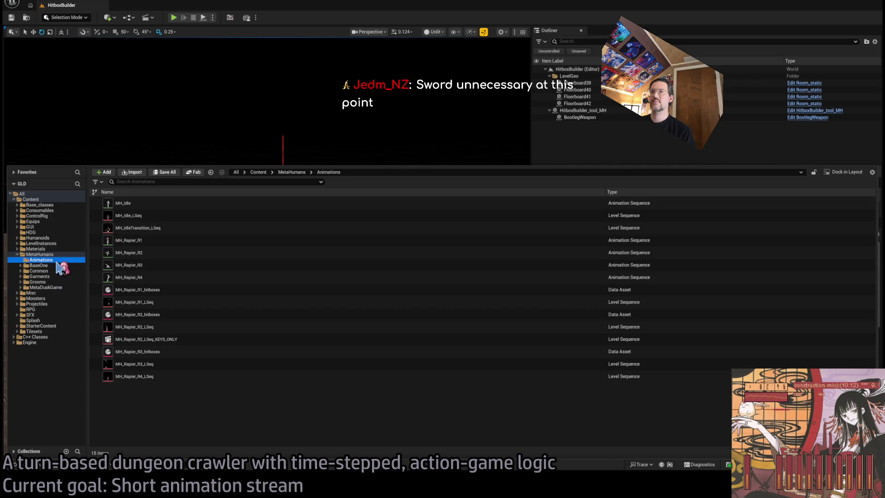
{"action": "left_click", "coordinate": [58, 266]}
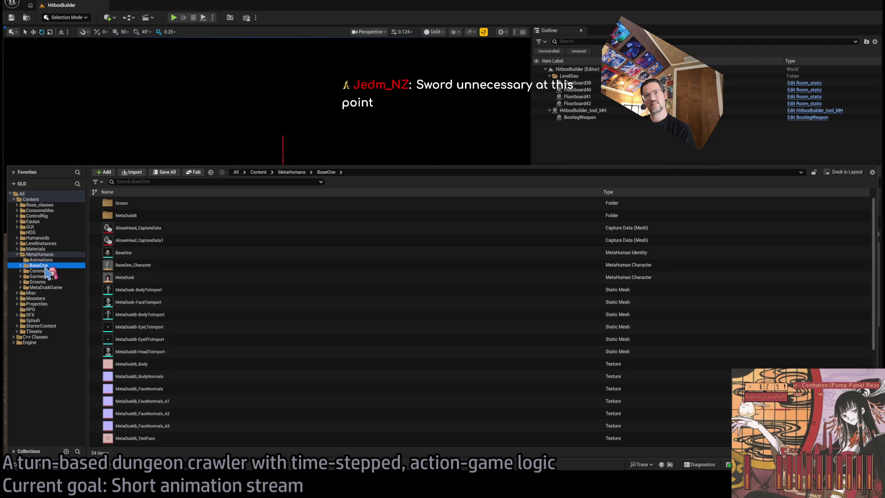
{"action": "left_click", "coordinate": [51, 260]}
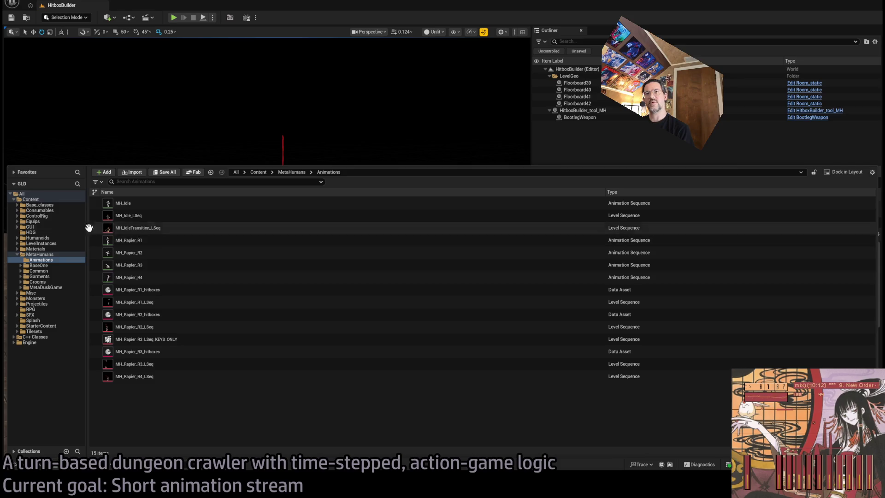
Move Hu_Rapier_R4_hitboxes from Humanoids/Animations into MetaHumans/Animations
{"action": "left_click", "coordinate": [17, 238]}
{"action": "left_click", "coordinate": [51, 245]}
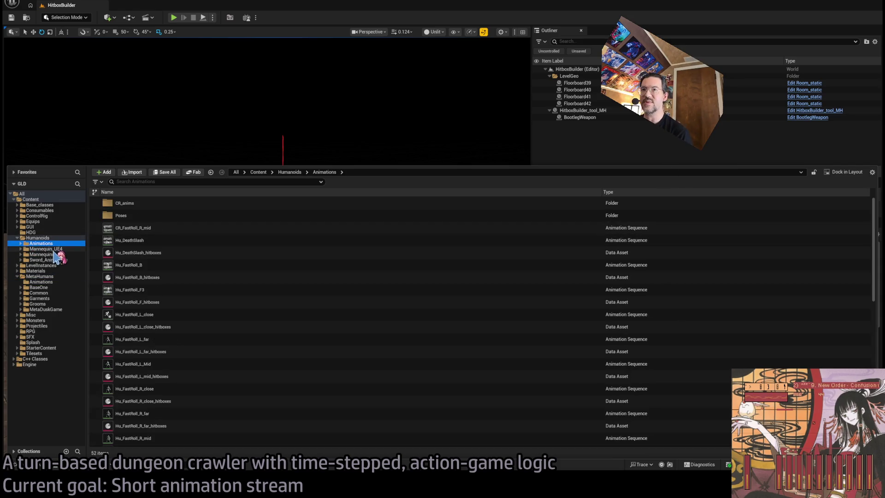
{"action": "scroll", "coordinate": [222, 306], "scroll_direction": "down", "scroll_amount": 5}
{"action": "scroll", "coordinate": [229, 311], "scroll_direction": "down", "scroll_amount": 4}
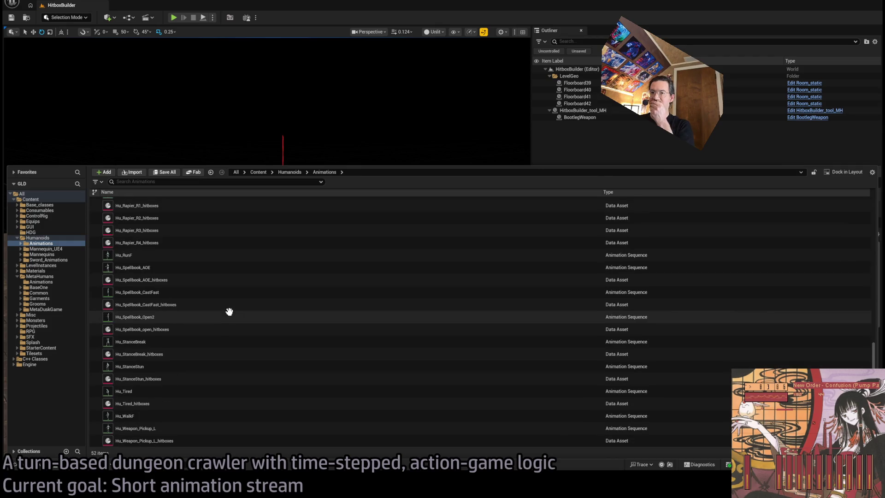
{"action": "scroll", "coordinate": [406, 371], "scroll_direction": "up", "scroll_amount": 5}
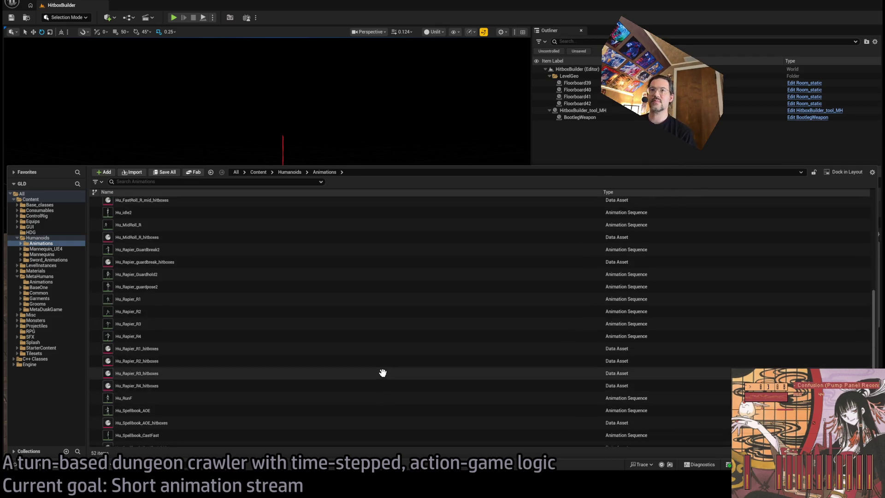
{"action": "scroll", "coordinate": [205, 382], "scroll_direction": "down", "scroll_amount": 1}
{"action": "left_click", "coordinate": [159, 385]}
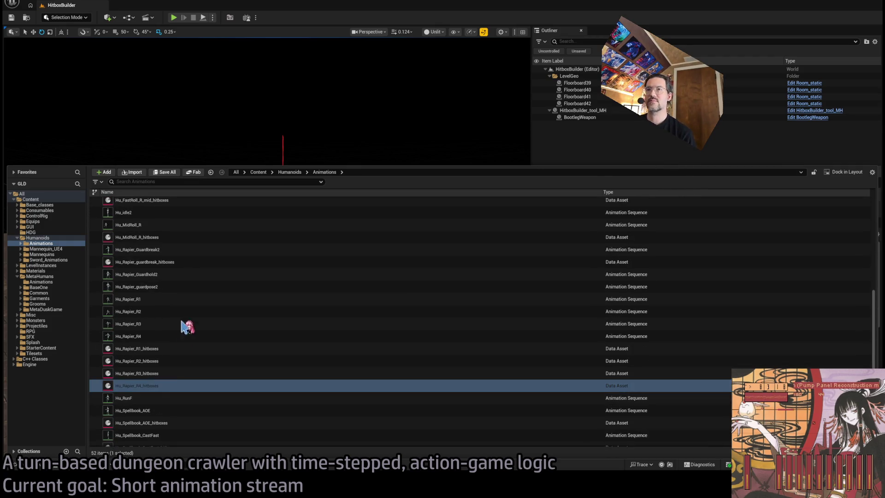
{"action": "left_click", "coordinate": [140, 386]}
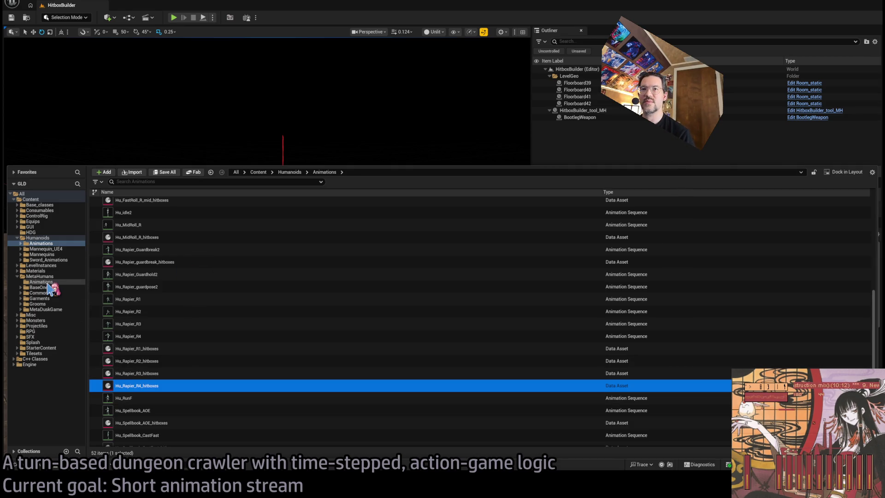
{"action": "mouse_move", "coordinate": [50, 289]}
{"action": "left_mouse_down"}
{"action": "mouse_move", "coordinate": [69, 305]}
{"action": "mouse_move", "coordinate": [52, 283]}
{"action": "left_mouse_up"}
{"action": "left_click", "coordinate": [51, 282]}
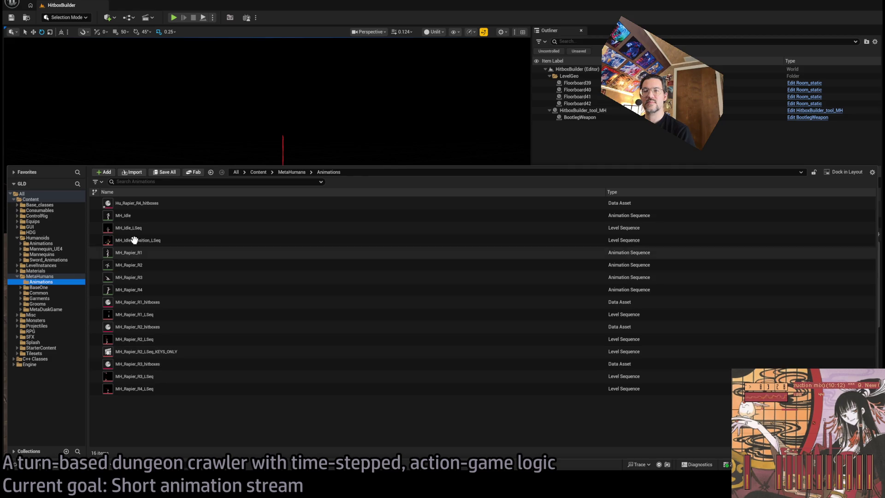
Rename the asset to MH_Rapier_R4_hitboxes and open it for editing
{"action": "left_click", "coordinate": [157, 204]}
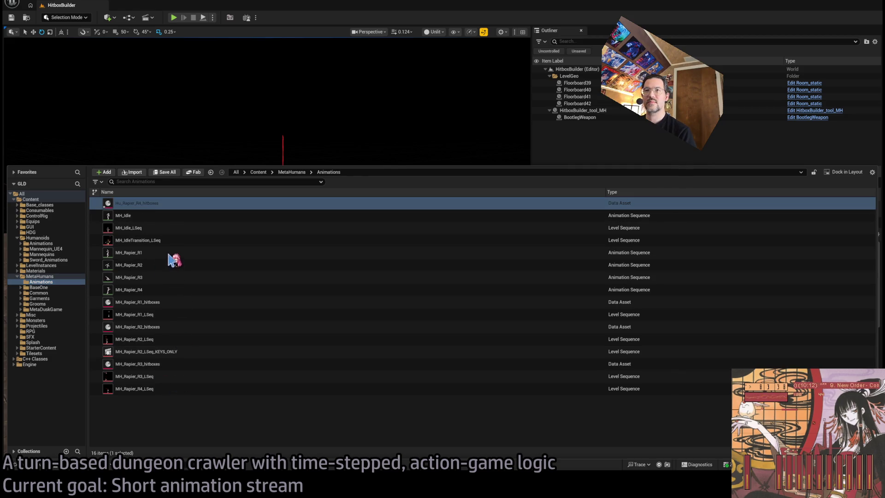
{"action": "key", "text": "F2"}
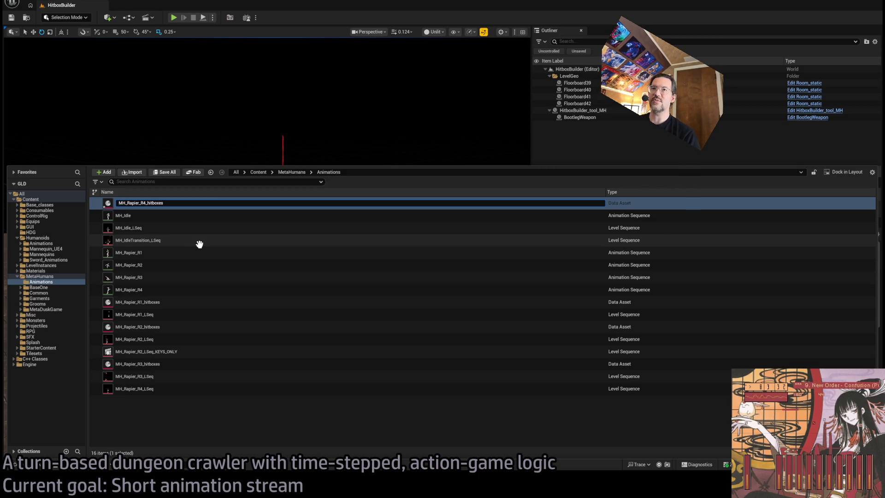
{"action": "key", "text": "Return"}
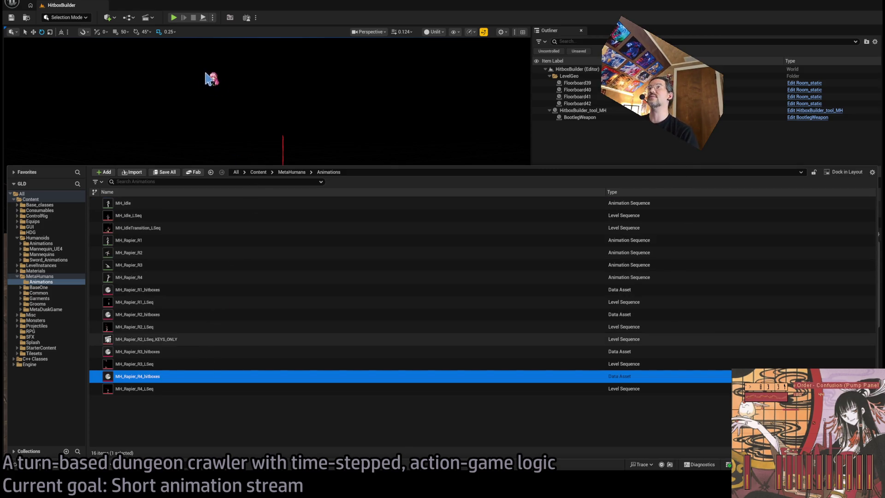
{"action": "key", "text": "Return"}
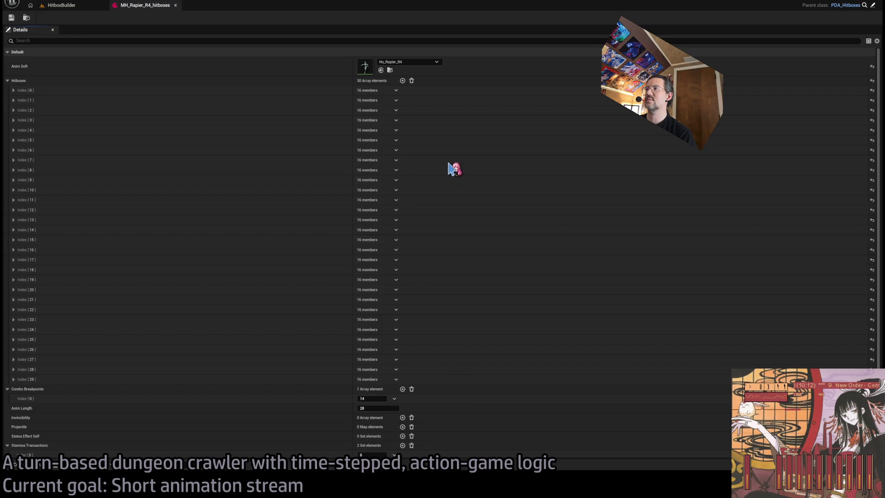
Open MH_Rapier_R4, toggle Enable Root Motion on and back off, and return to MH_Rapier_R4_hitboxes
{"action": "double_click", "coordinate": [365, 69]}
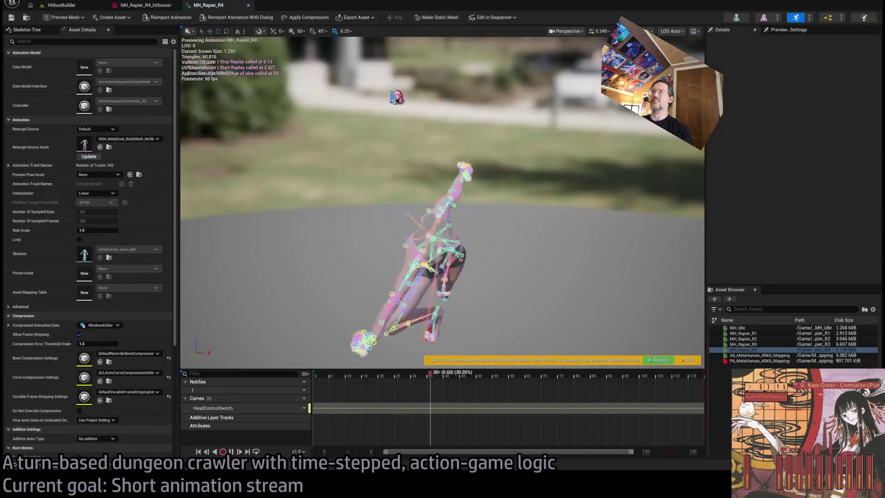
{"action": "scroll", "coordinate": [332, 247], "scroll_direction": "down", "scroll_amount": 5}
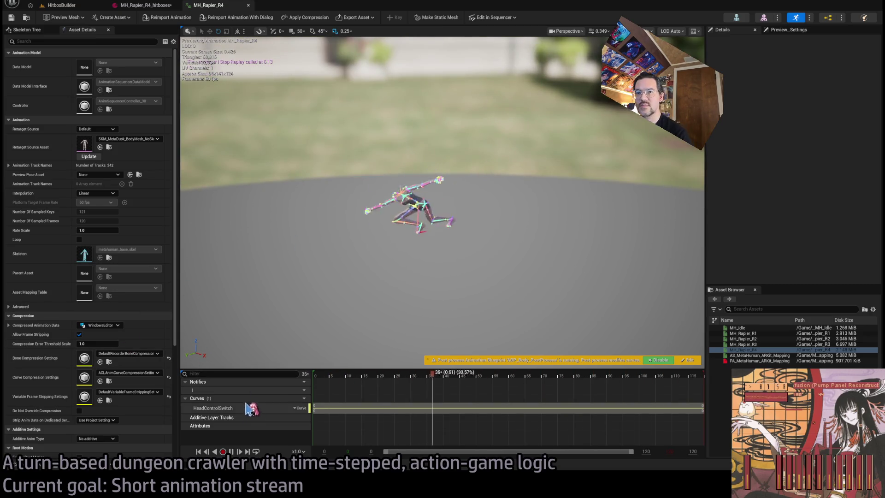
{"action": "scroll", "coordinate": [119, 357], "scroll_direction": "down", "scroll_amount": 5}
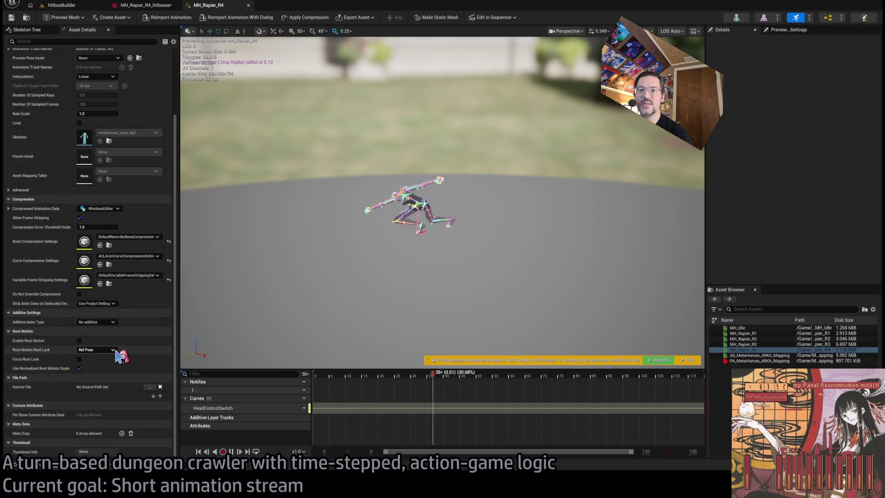
{"action": "left_click", "coordinate": [78, 340]}
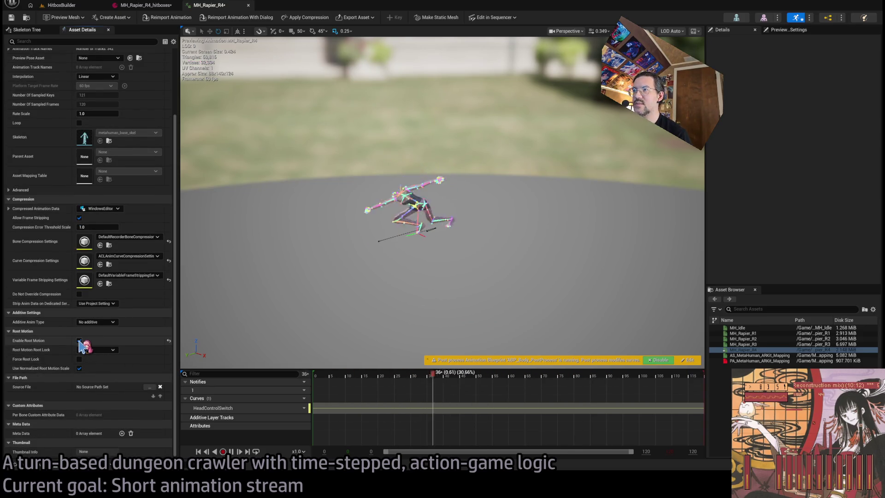
{"action": "left_click", "coordinate": [80, 340]}
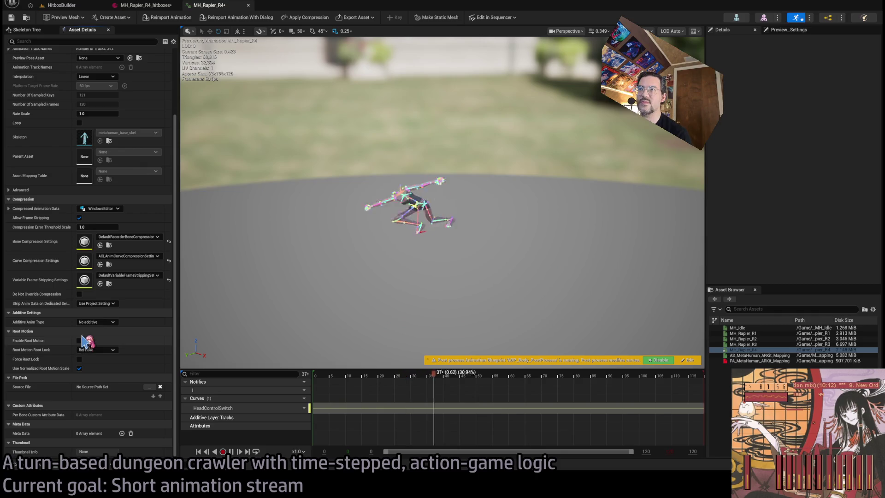
{"action": "left_click", "coordinate": [11, 17]}
{"action": "left_click", "coordinate": [146, 7]}
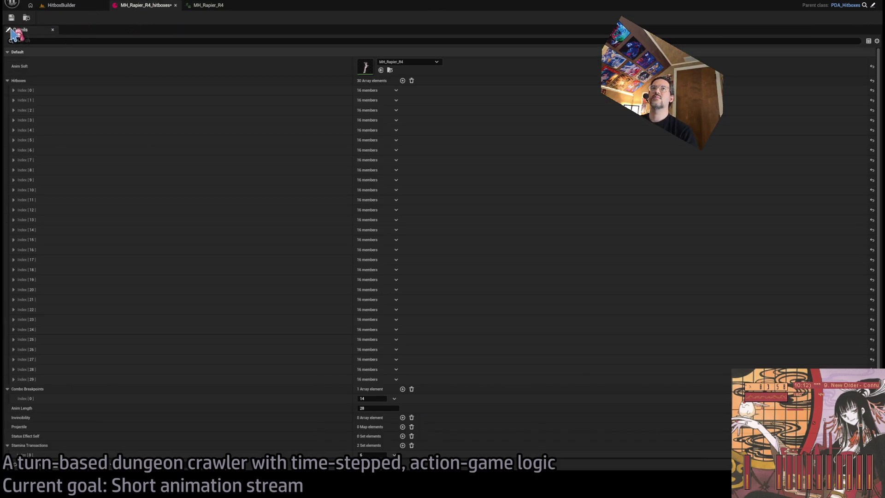
Save the R4 hitboxes asset, clear its 30 Hitboxes entries, and return to the HitboxBuilder level
{"action": "left_click", "coordinate": [11, 17]}
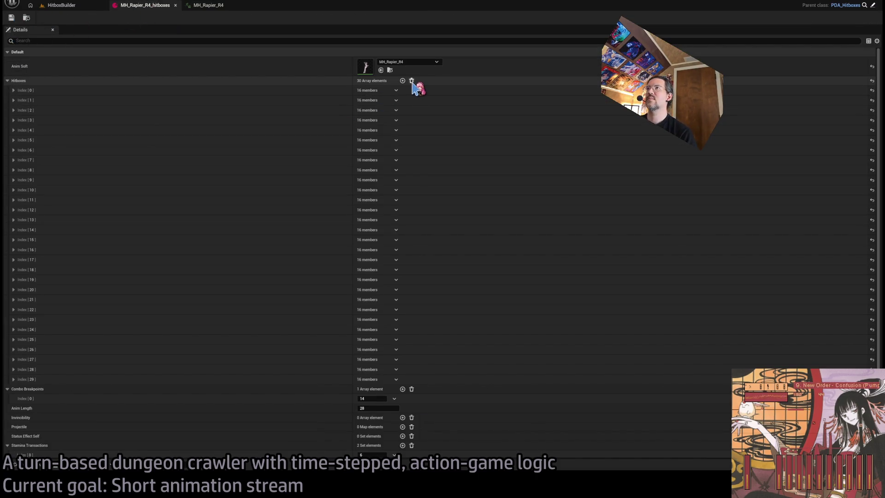
{"action": "left_click", "coordinate": [412, 82]}
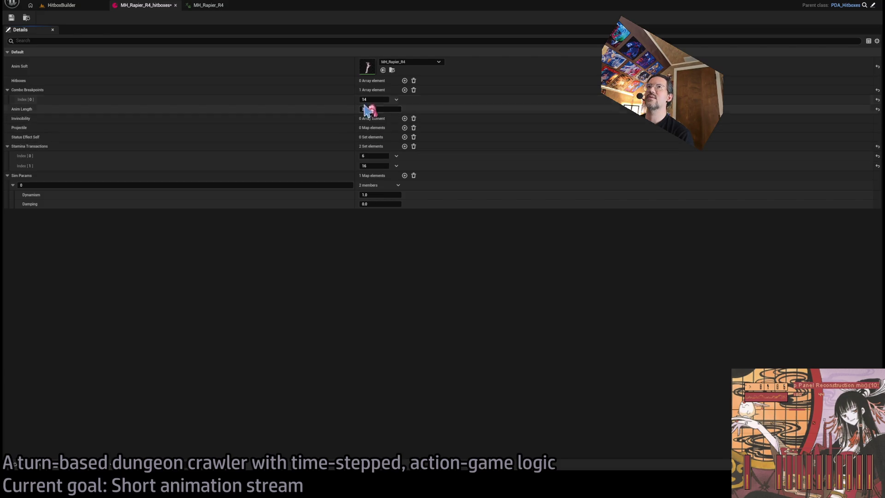
{"action": "left_click", "coordinate": [60, 5]}
{"action": "left_click", "coordinate": [602, 223]}
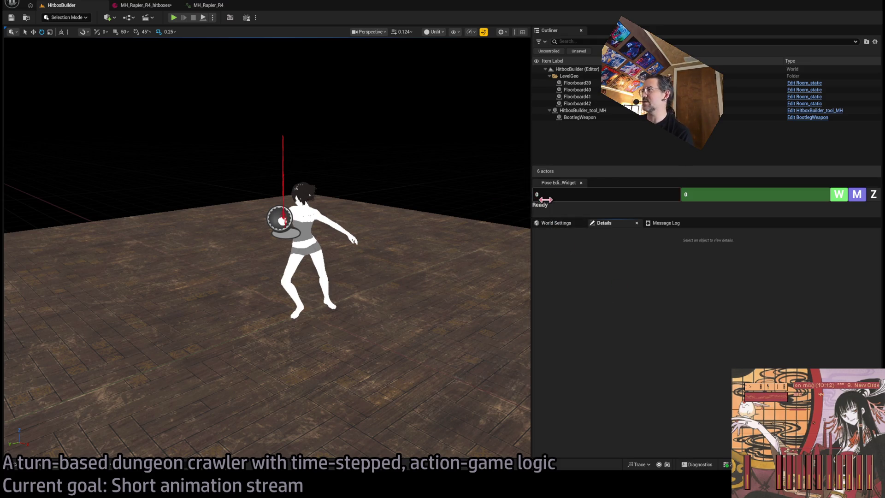
{"action": "left_click", "coordinate": [559, 224]}
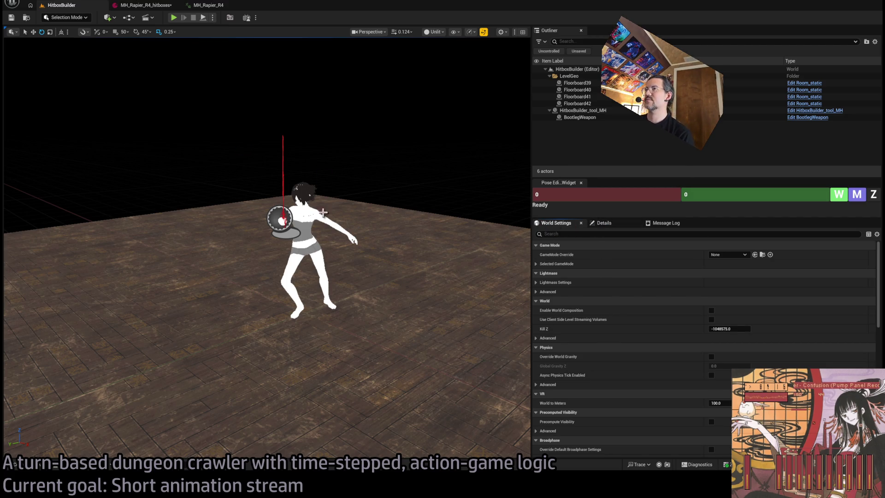
Set the HitboxBuilder tool's Hitboxes to MH_Rapier_R4_hitboxes and scrub the preview to frame 21
{"action": "left_click", "coordinate": [304, 216]}
{"action": "left_click", "coordinate": [605, 225]}
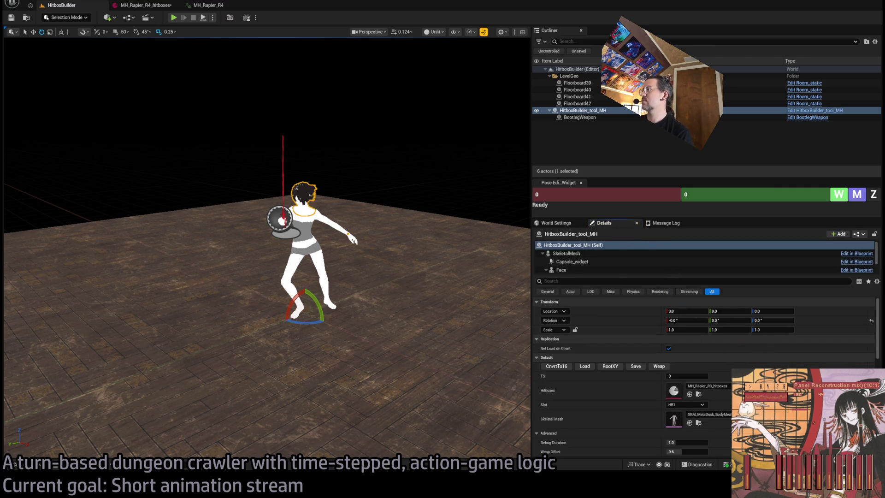
{"action": "left_click", "coordinate": [585, 366]}
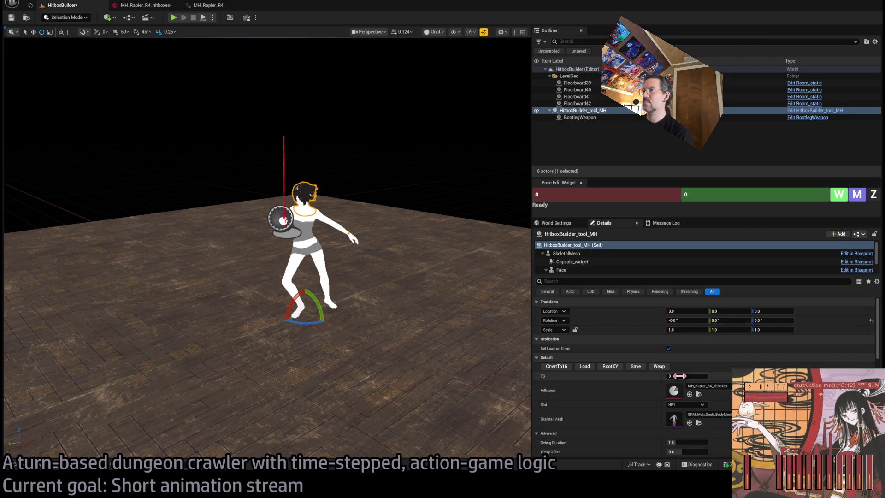
{"action": "left_click_drag", "start_coordinate": [680, 376], "coordinate": [696, 376]}
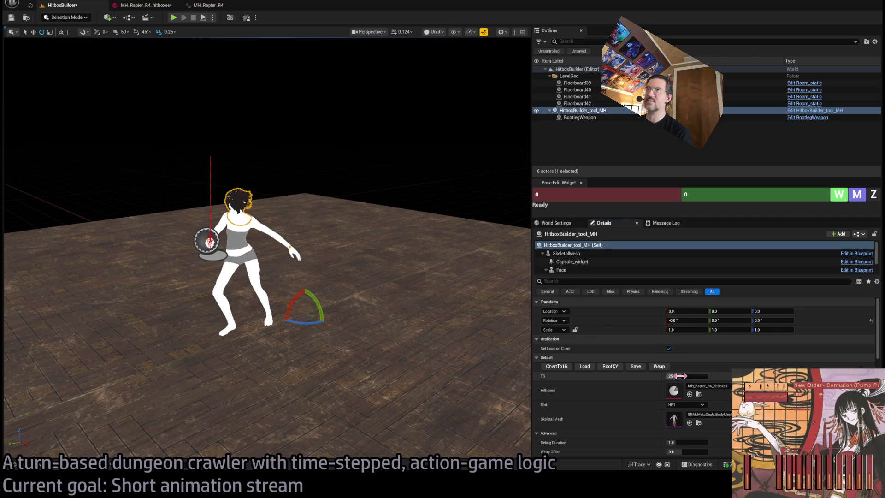
Check the asset's Anim Length of 28, then preview frames 13 and 14 in HitboxBuilder
{"action": "left_click", "coordinate": [209, 5]}
{"action": "left_click", "coordinate": [154, 7]}
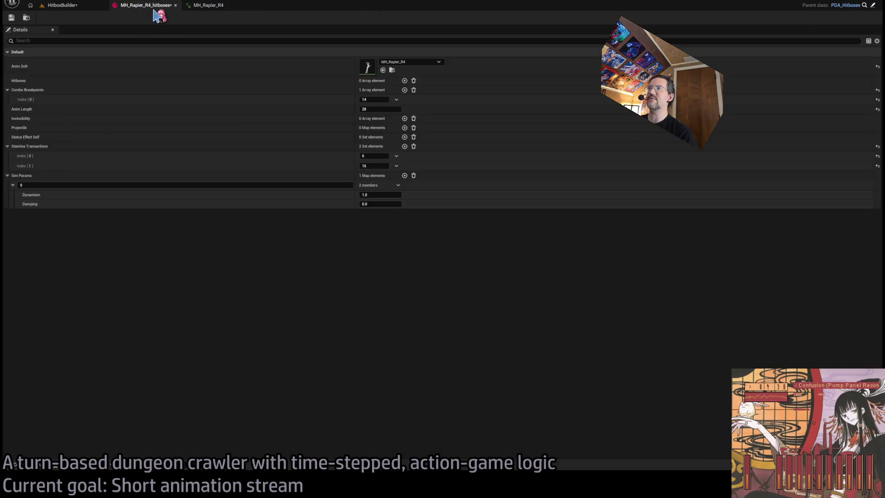
{"action": "left_click", "coordinate": [380, 110]}
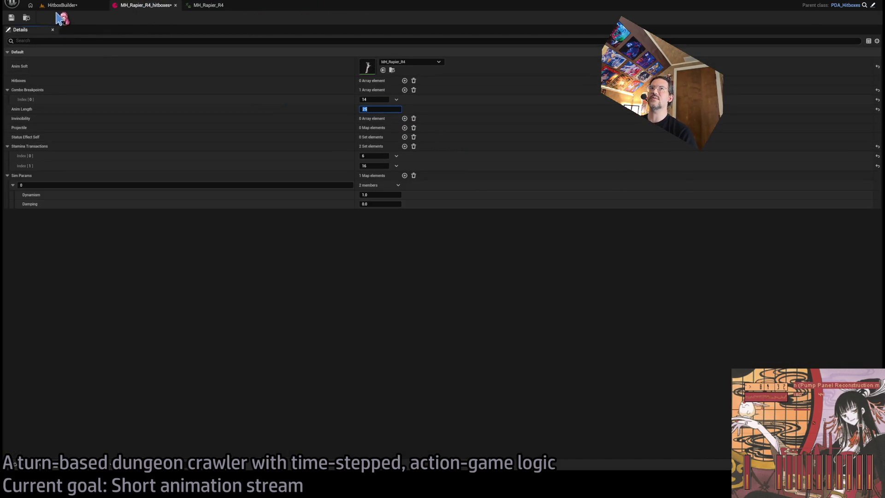
{"action": "left_click", "coordinate": [63, 6]}
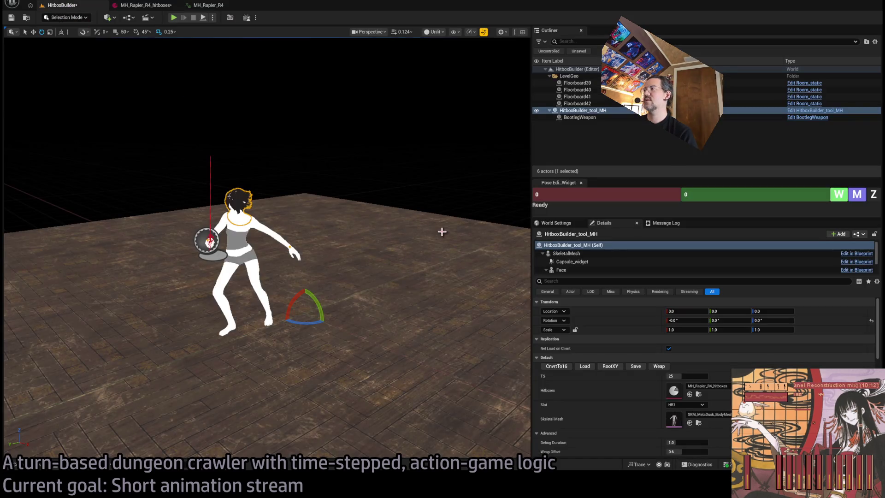
{"action": "left_click", "coordinate": [687, 376]}
{"action": "type", "text": "3"}
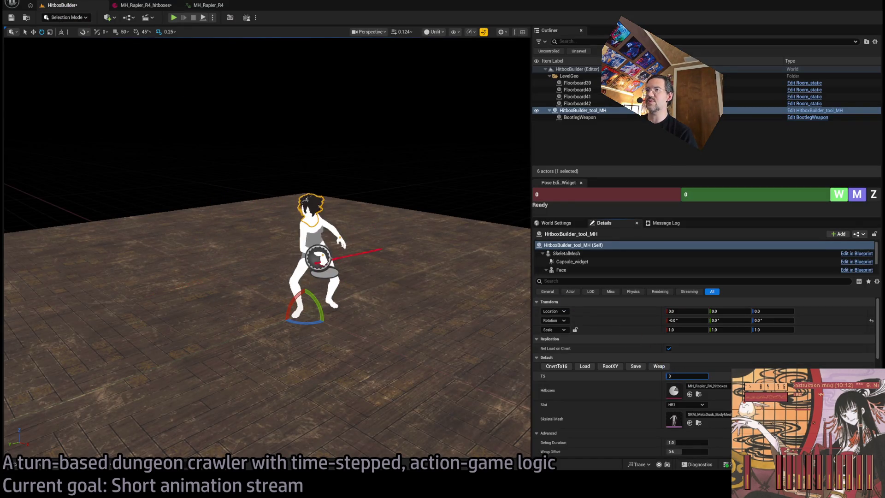
{"action": "type", "text": "1"}
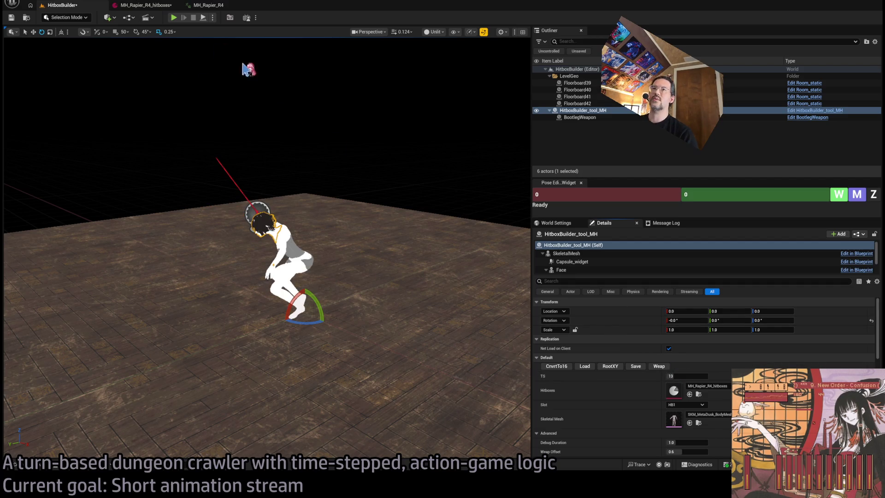
{"action": "left_click_drag", "start_coordinate": [680, 375], "coordinate": [683, 376]}
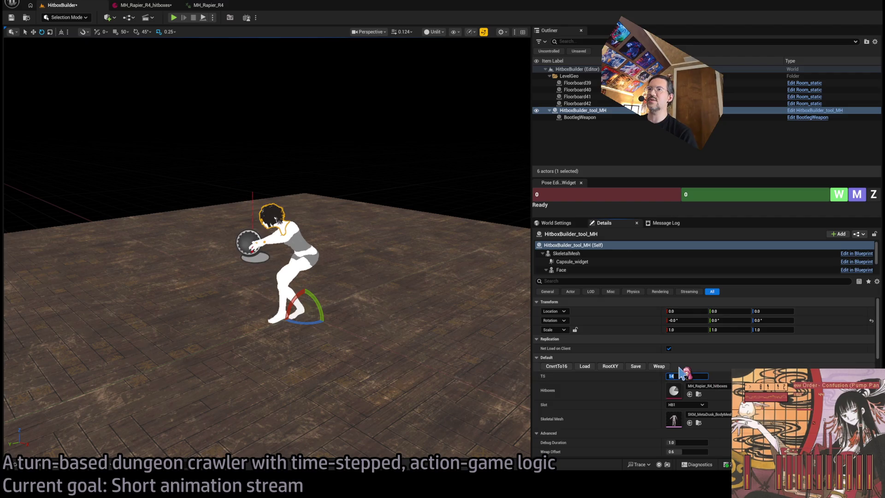
{"action": "left_click", "coordinate": [686, 376]}
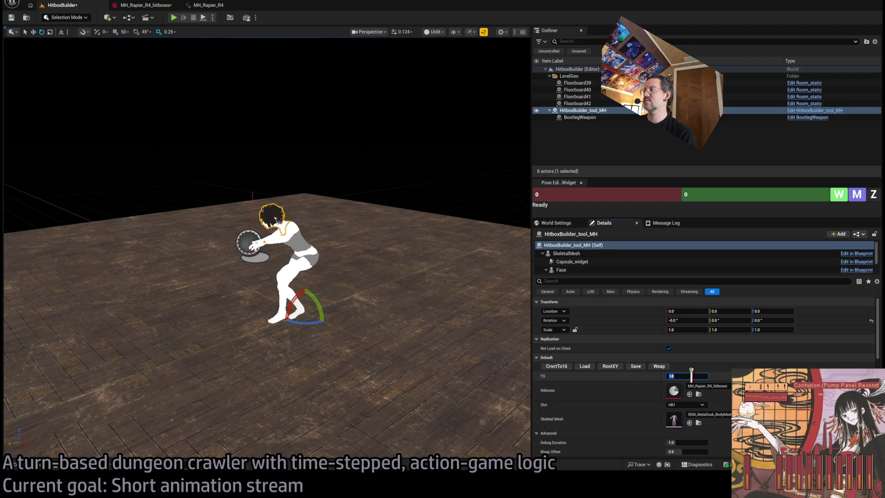
Lower Combo Breakpoints Index[0] from 14 to 13 in MH_Rapier_R4_hitboxes
{"action": "left_click", "coordinate": [146, 6]}
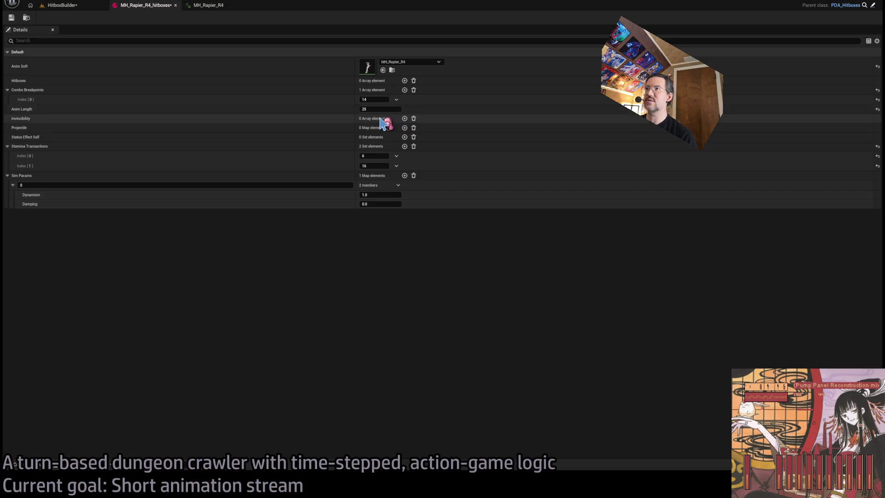
{"action": "left_click_drag", "start_coordinate": [385, 99], "coordinate": [383, 99]}
{"action": "left_click", "coordinate": [383, 99]}
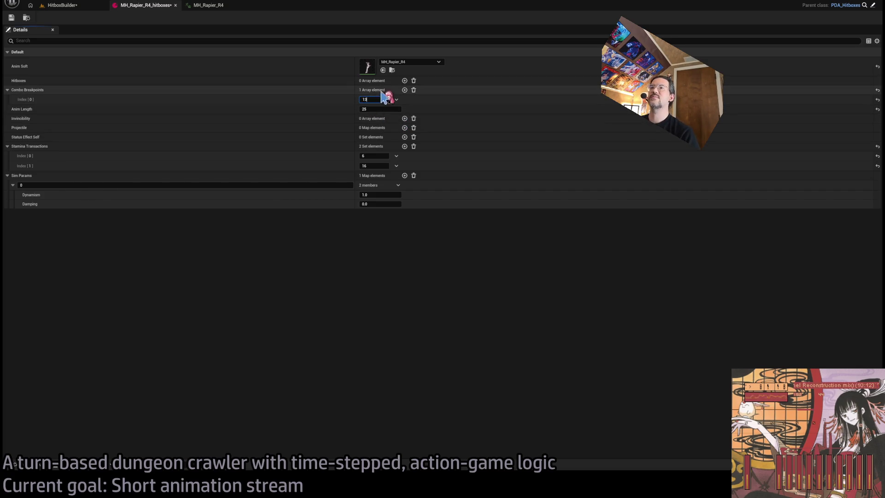
{"action": "left_click", "coordinate": [81, 5]}
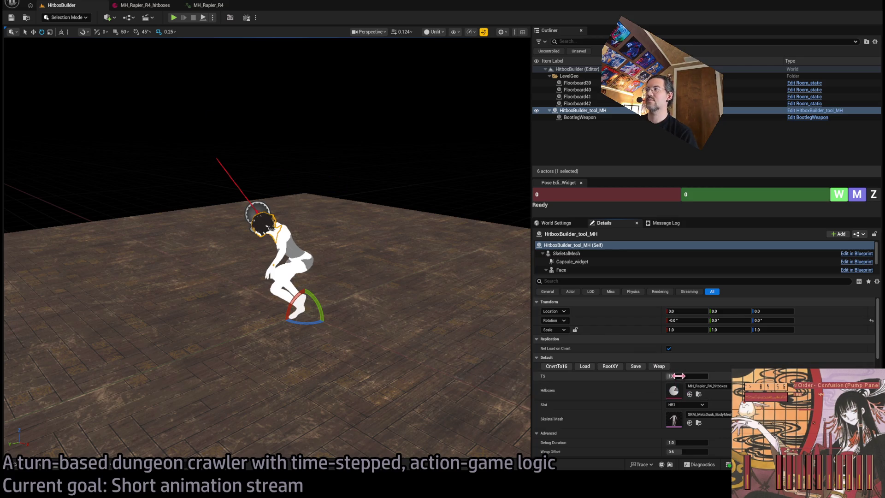
Scrub the lunge preview through its frames, including crouched frame 14, then reset the timestep to 0
{"action": "mouse_move", "coordinate": [678, 376]}
{"action": "left_mouse_down"}
{"action": "mouse_move", "coordinate": [696, 375]}
{"action": "mouse_move", "coordinate": [667, 376]}
{"action": "left_mouse_up"}
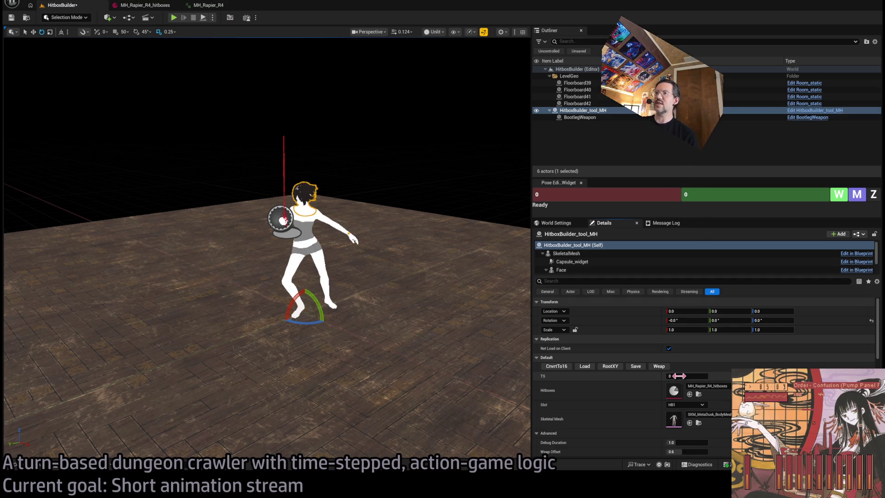
{"action": "left_click_drag", "start_coordinate": [670, 376], "coordinate": [668, 376]}
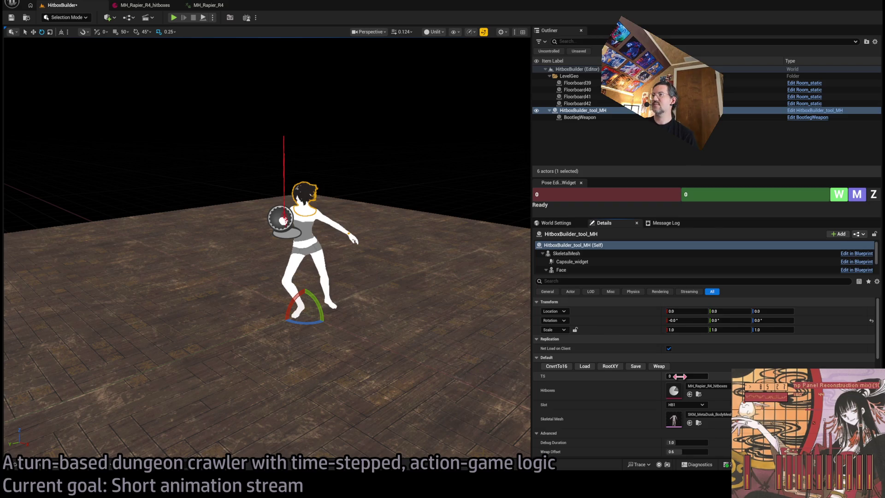
{"action": "left_click_drag", "start_coordinate": [680, 376], "coordinate": [686, 376]}
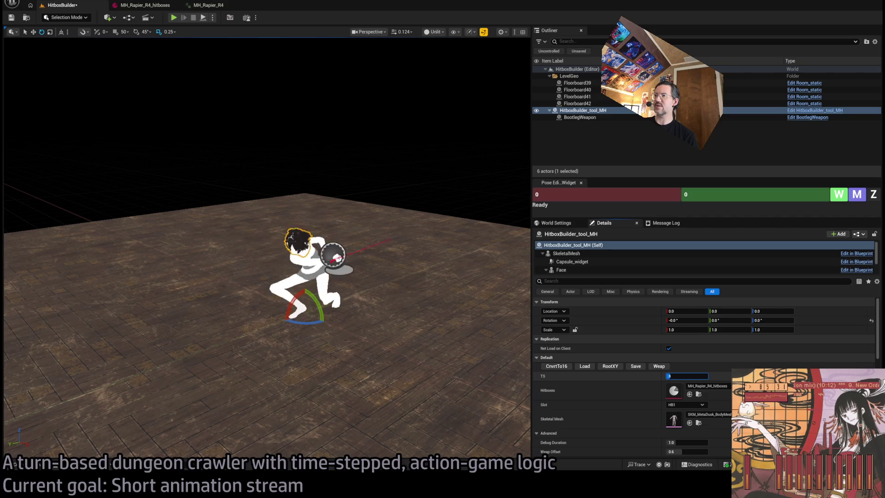
{"action": "type", "text": "0"}
{"action": "key", "text": "Return"}
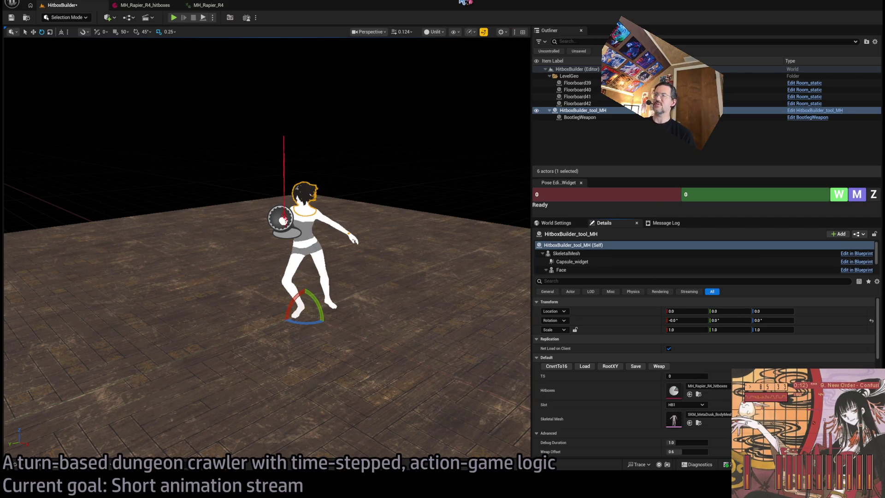
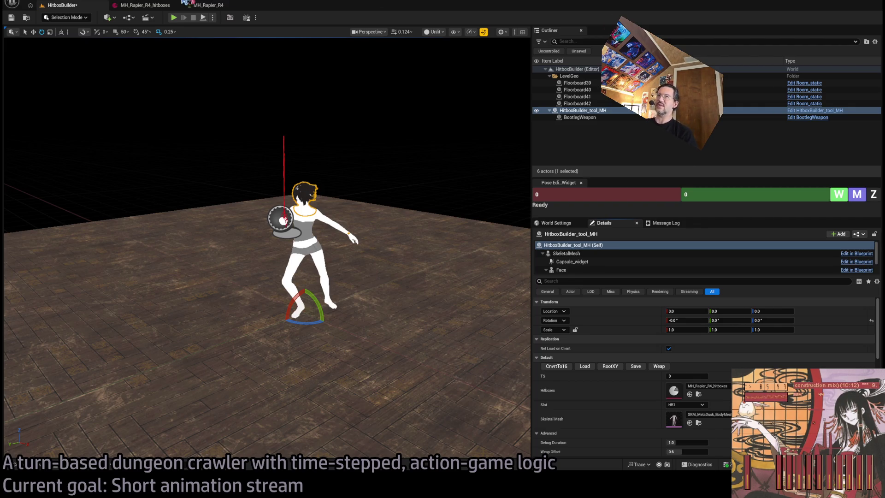
Check the Rapier R4 hitbox asset and scrub the HitboxBuilder attack animation to frame 8
{"action": "left_click", "coordinate": [157, 5]}
{"action": "left_click", "coordinate": [73, 7]}
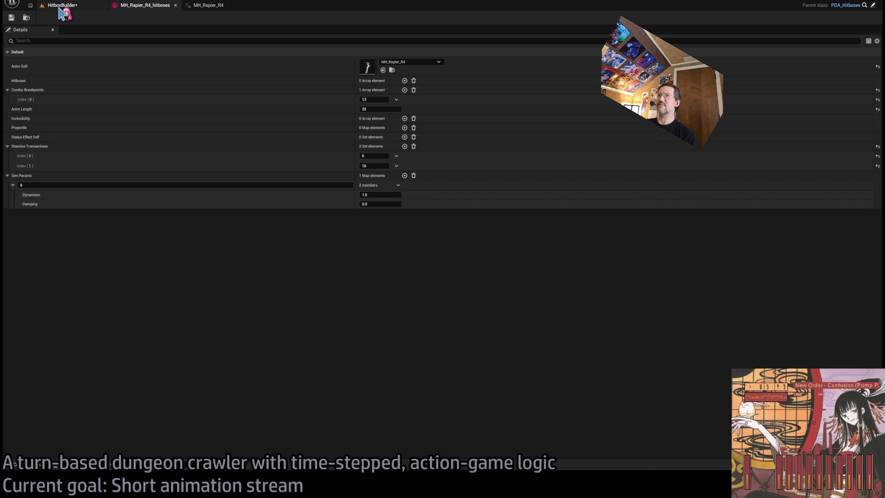
{"action": "left_click", "coordinate": [60, 8]}
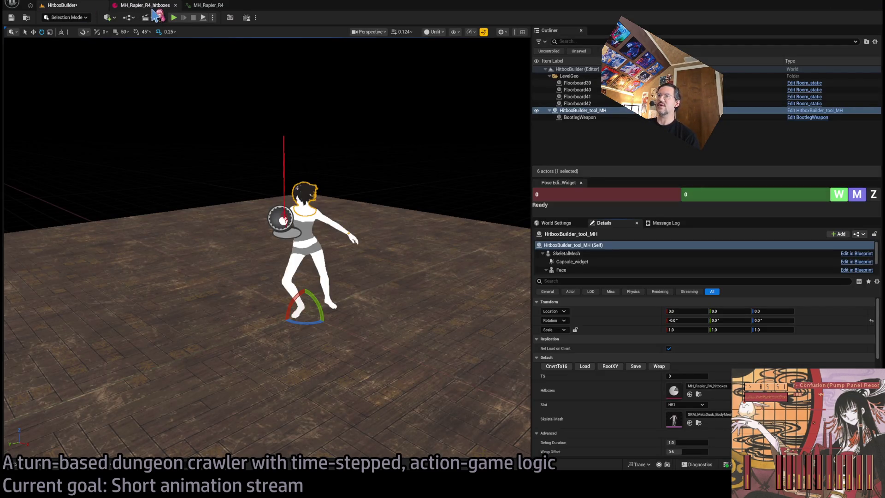
{"action": "left_click", "coordinate": [152, 8]}
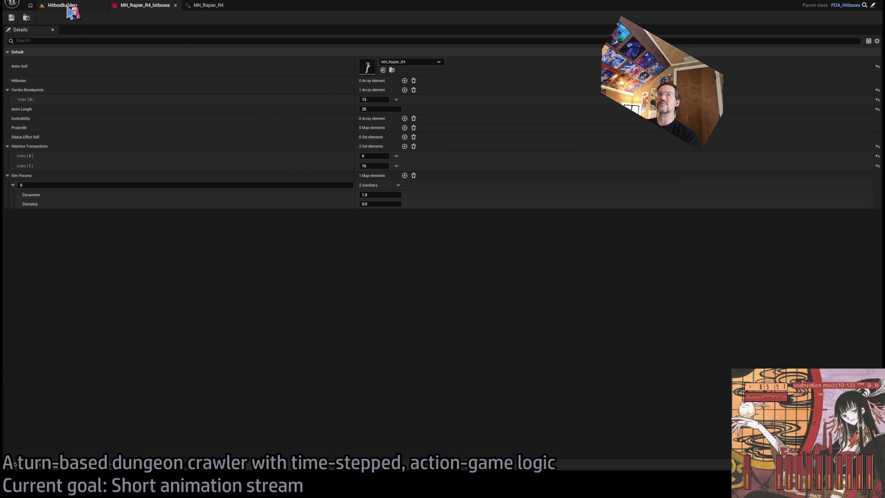
{"action": "left_click", "coordinate": [68, 6]}
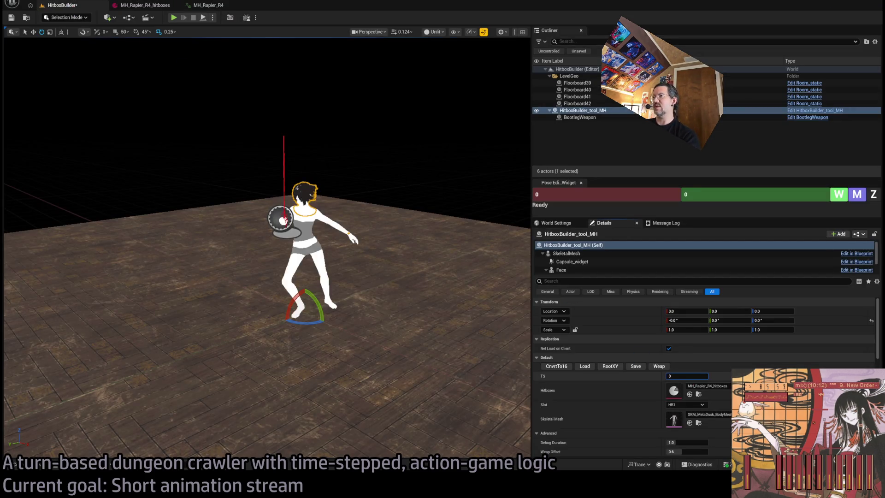
{"action": "left_click_drag", "start_coordinate": [686, 376], "coordinate": [478, 239]}
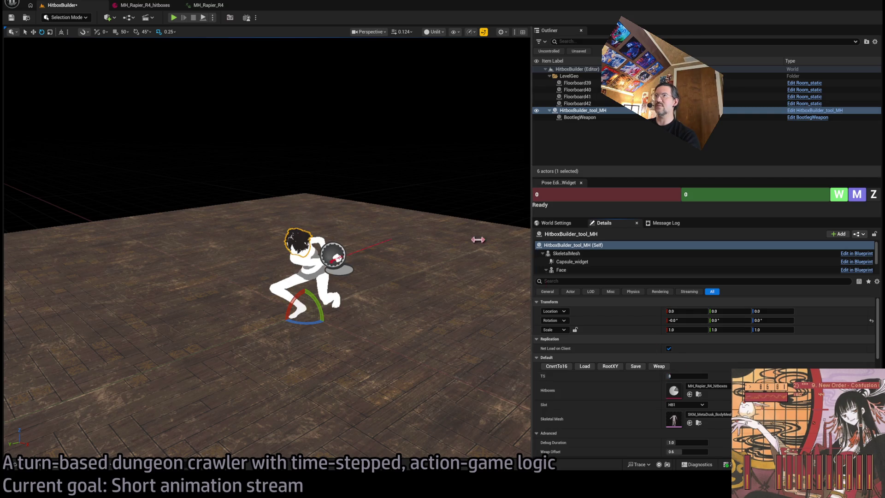
Set the HitboxBuilder preview time step to 14
{"action": "left_click", "coordinate": [148, 7]}
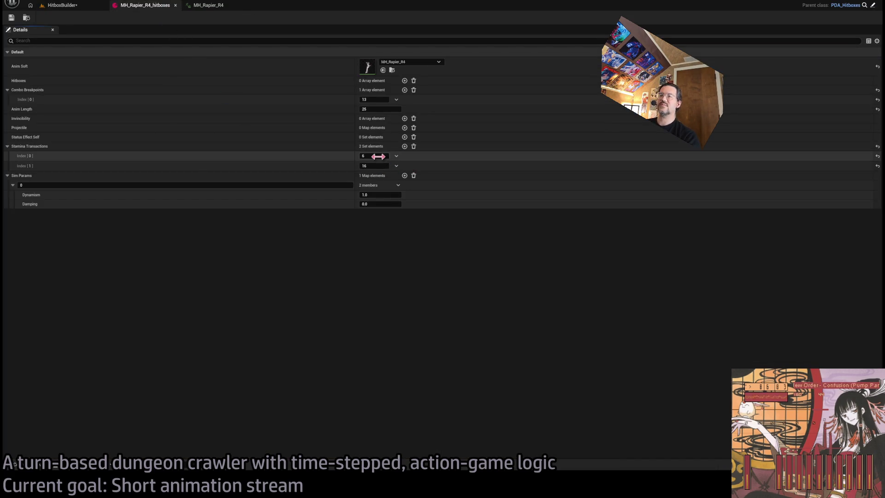
{"action": "left_click", "coordinate": [62, 5]}
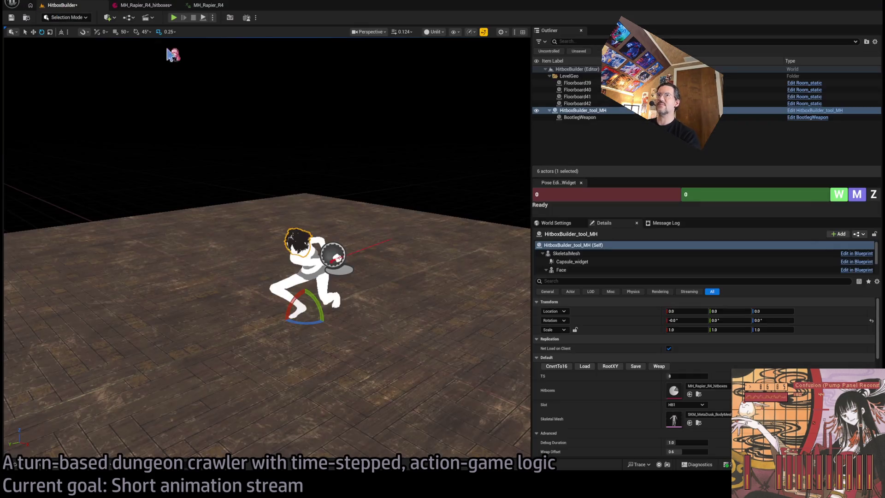
{"action": "left_click", "coordinate": [677, 376]}
{"action": "type", "text": "14"}
{"action": "key", "text": "Return"}
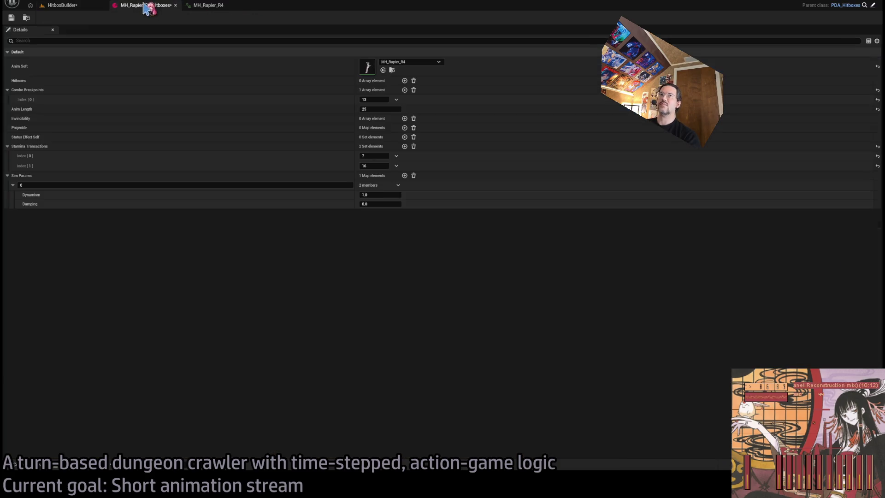
Set the R4 asset's second stamina transaction to 14 and save the asset
{"action": "left_click", "coordinate": [148, 6]}
{"action": "left_click", "coordinate": [381, 166]}
{"action": "type", "text": "14"}
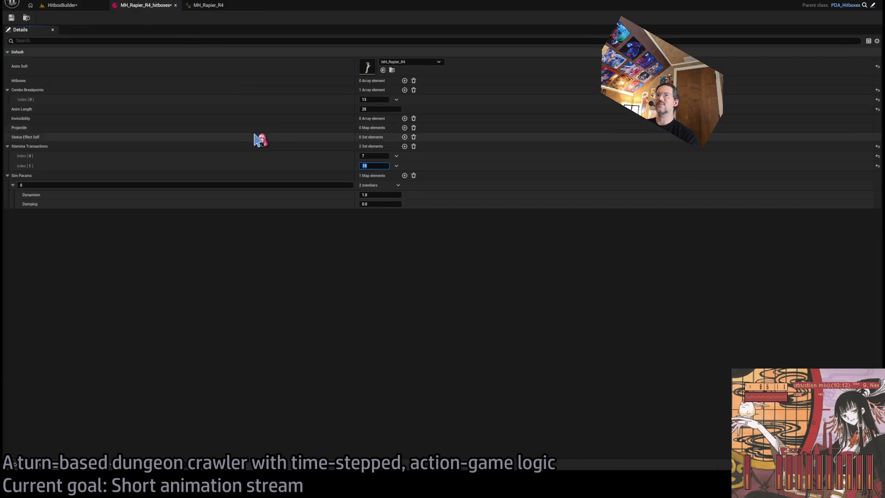
{"action": "left_click", "coordinate": [11, 18]}
{"action": "left_click", "coordinate": [12, 18]}
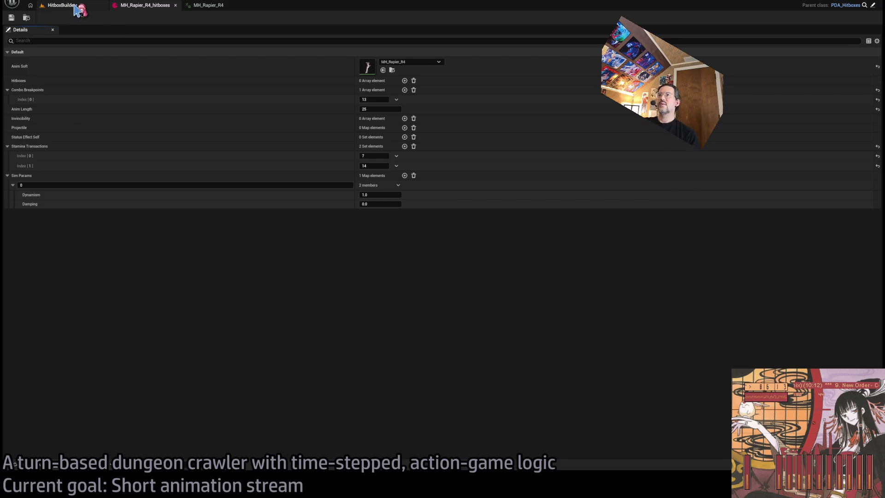
{"action": "left_click", "coordinate": [77, 6]}
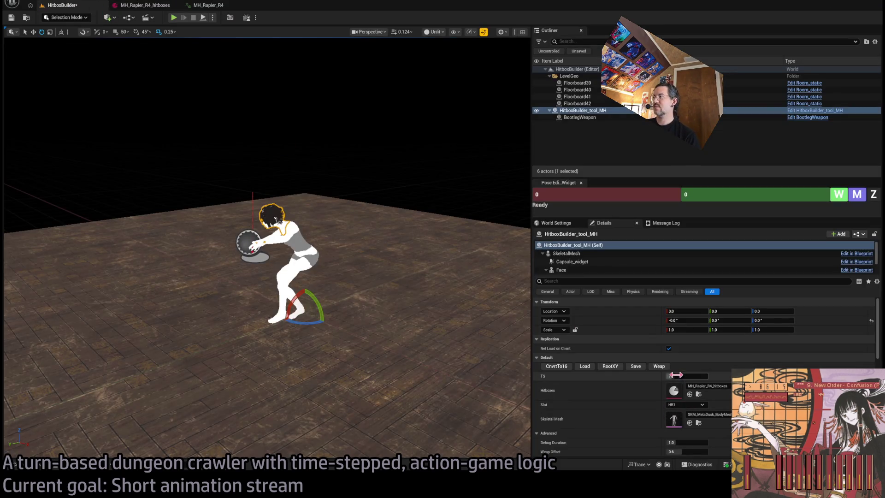
Reset the preview to frame 0 and load MH_Rapier_R3_hitboxes to bring in the body capsule
{"action": "left_click", "coordinate": [669, 376]}
{"action": "type", "text": "0"}
{"action": "key", "text": "Return"}
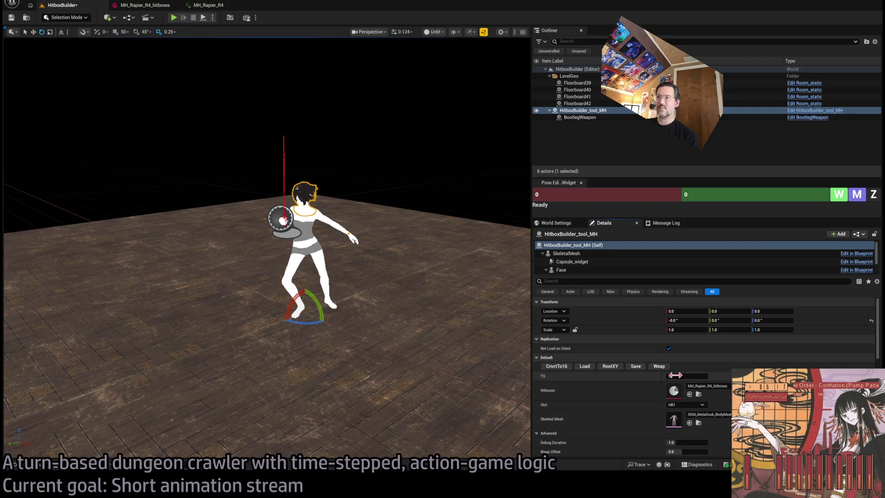
{"action": "left_click_drag", "start_coordinate": [676, 376], "coordinate": [692, 376]}
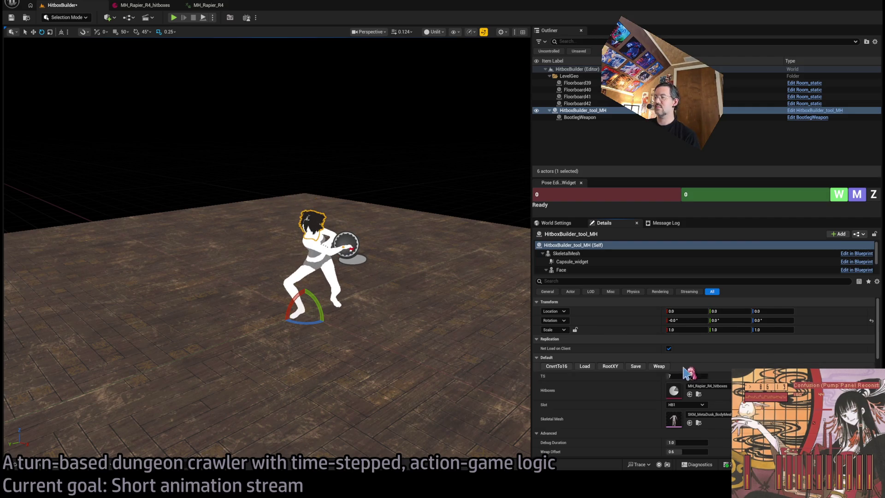
{"action": "left_click", "coordinate": [690, 395]}
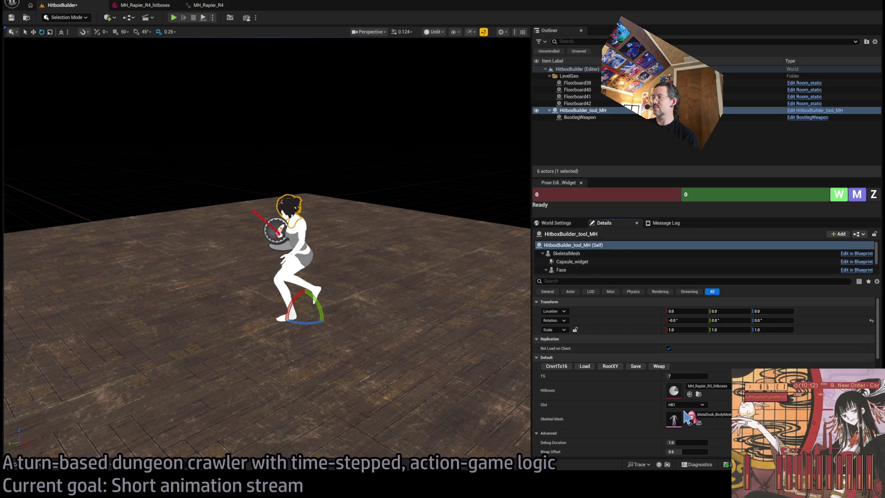
{"action": "left_click", "coordinate": [585, 367]}
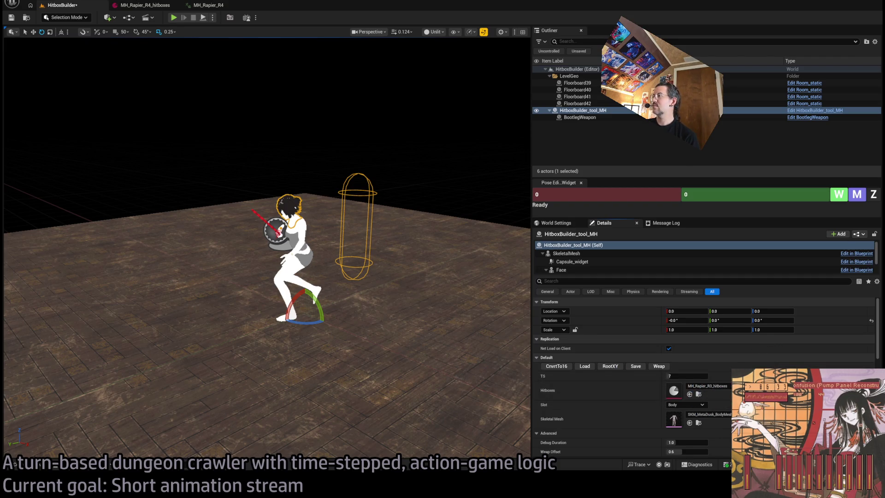
Snap the capsule to the character's root at frame 0, adjust its X location, and save it to the R4 asset
{"action": "left_click_drag", "start_coordinate": [687, 375], "coordinate": [678, 374]}
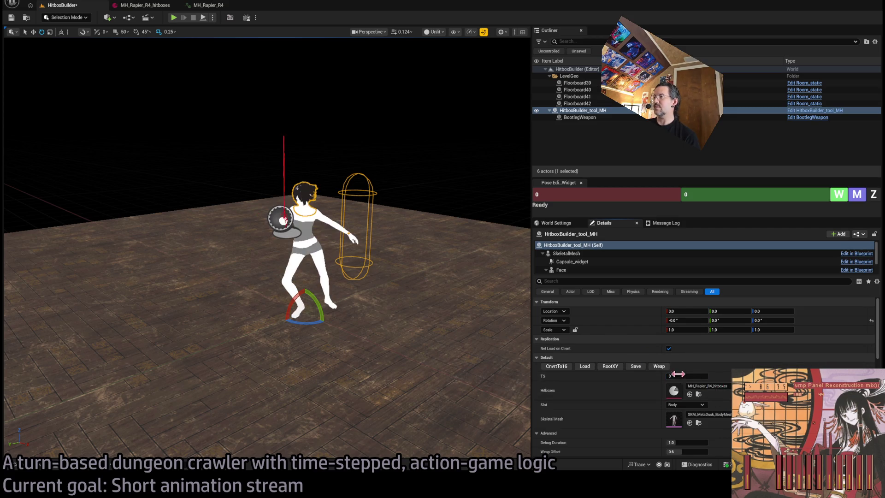
{"action": "left_click", "coordinate": [611, 368]}
{"action": "left_click", "coordinate": [574, 261]}
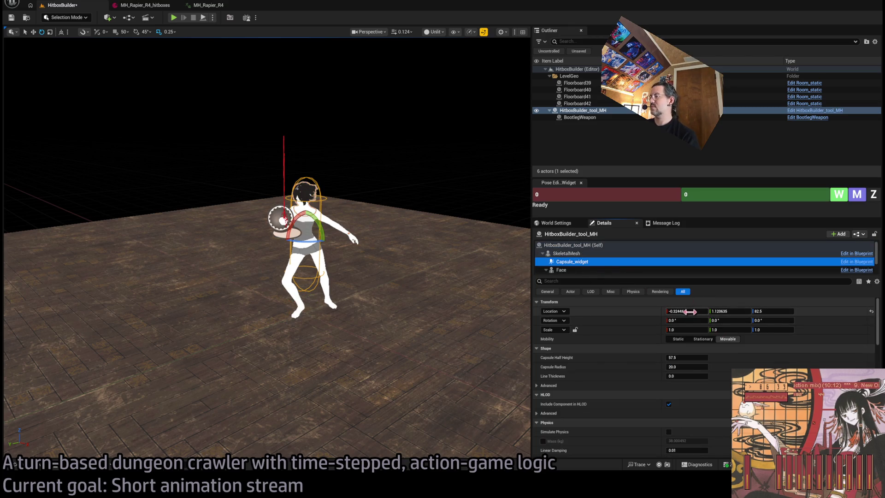
{"action": "left_click", "coordinate": [690, 311]}
{"action": "type", "text": "0"}
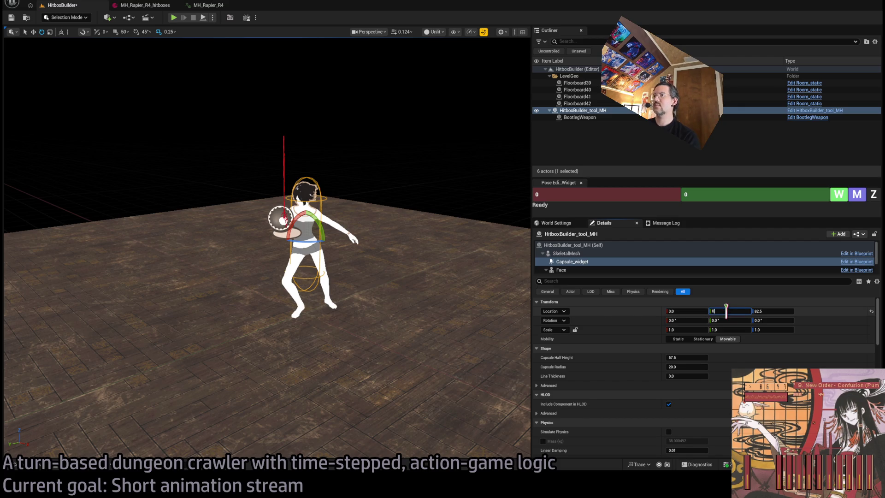
{"action": "key", "text": "Return"}
{"action": "left_click", "coordinate": [582, 245]}
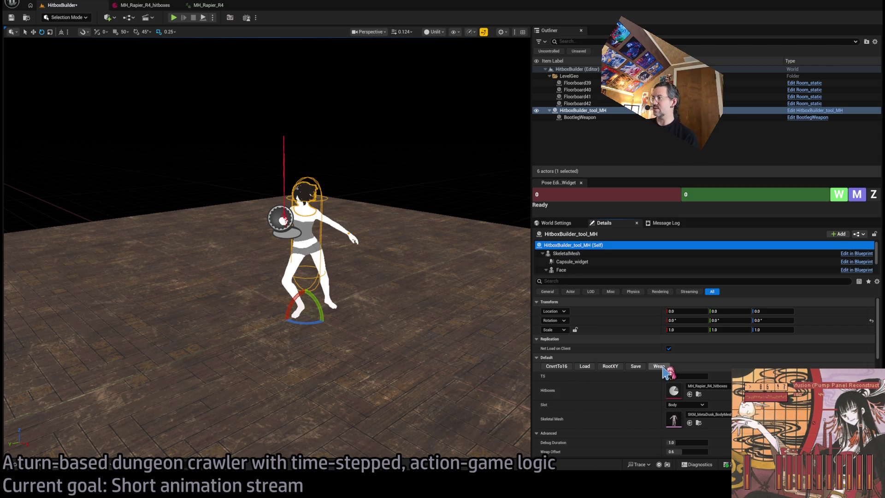
{"action": "left_click", "coordinate": [663, 369]}
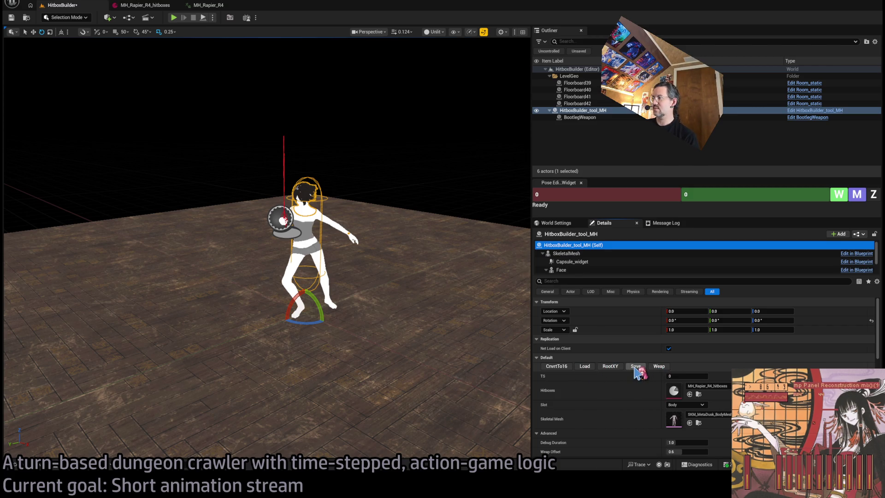
{"action": "left_click", "coordinate": [637, 371]}
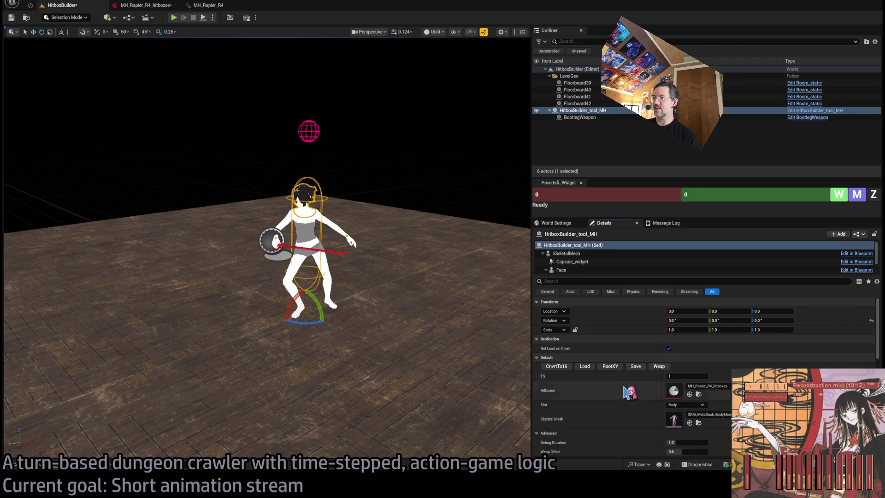
Advance the attack frame by frame to frame 28, recording a hitbox at each frame
{"action": "left_click", "coordinate": [630, 371]}
{"action": "left_click", "coordinate": [628, 368]}
{"action": "left_click", "coordinate": [625, 369]}
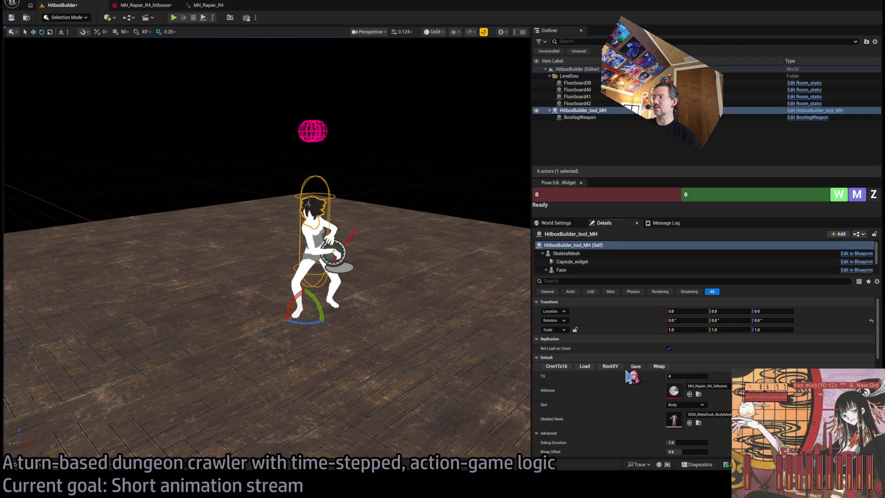
{"action": "left_click", "coordinate": [627, 370]}
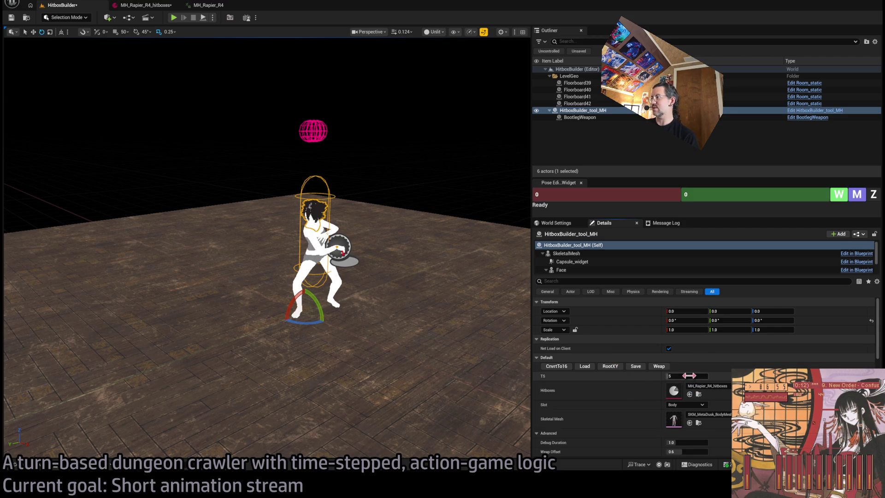
{"action": "key", "text": "ctrl+z"}
{"action": "key", "text": "ctrl+z"}
{"action": "left_click", "coordinate": [627, 369]}
{"action": "left_click", "coordinate": [624, 369]}
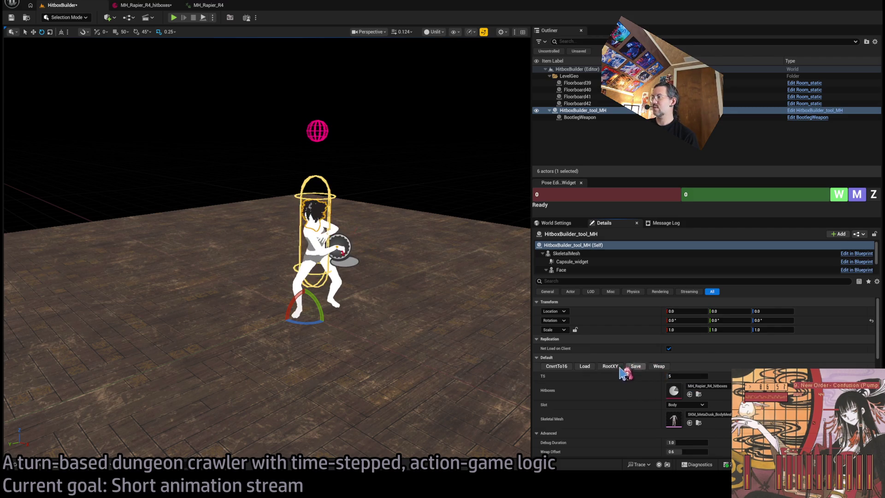
{"action": "left_click", "coordinate": [621, 367]}
{"action": "left_click", "coordinate": [628, 371]}
{"action": "left_click", "coordinate": [628, 369]}
{"action": "left_click", "coordinate": [626, 369]}
{"action": "left_click", "coordinate": [626, 369]}
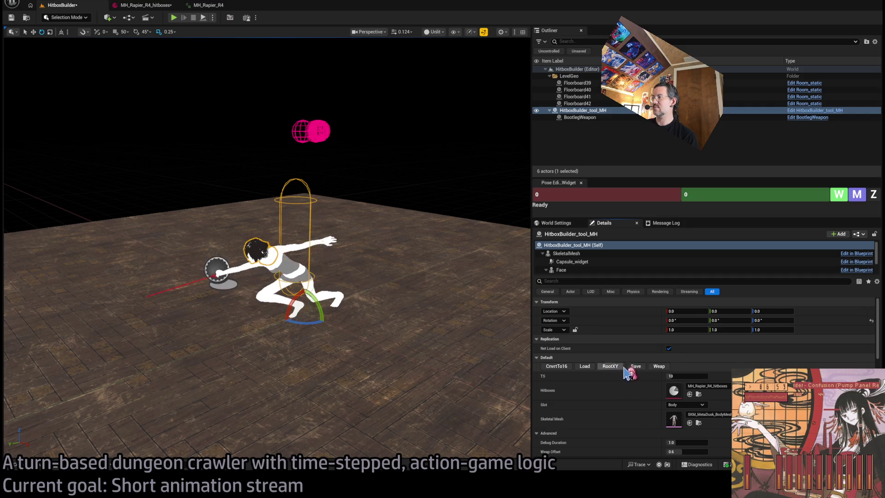
{"action": "left_click", "coordinate": [625, 368]}
{"action": "left_click", "coordinate": [625, 368]}
{"action": "left_click", "coordinate": [625, 368]}
{"action": "left_click", "coordinate": [626, 370]}
{"action": "left_click", "coordinate": [626, 370]}
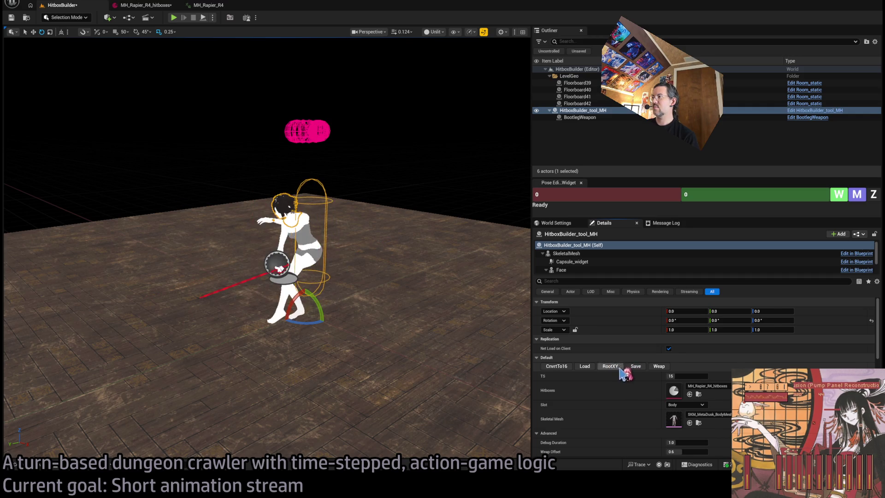
{"action": "left_click", "coordinate": [627, 369]}
{"action": "left_click", "coordinate": [627, 370]}
{"action": "left_click", "coordinate": [628, 371]}
{"action": "left_click", "coordinate": [625, 371]}
{"action": "left_click", "coordinate": [622, 369]}
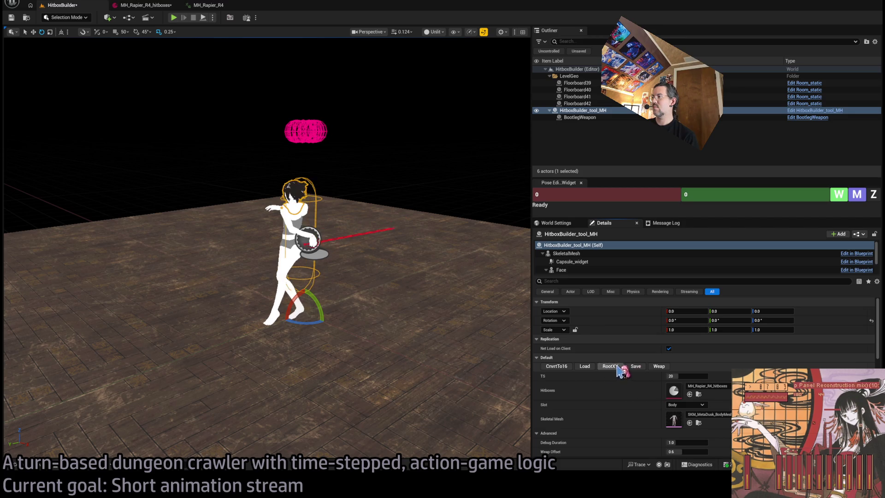
{"action": "left_click", "coordinate": [621, 370]}
{"action": "left_click", "coordinate": [620, 369]}
{"action": "left_click", "coordinate": [619, 368]}
{"action": "left_click", "coordinate": [620, 369]}
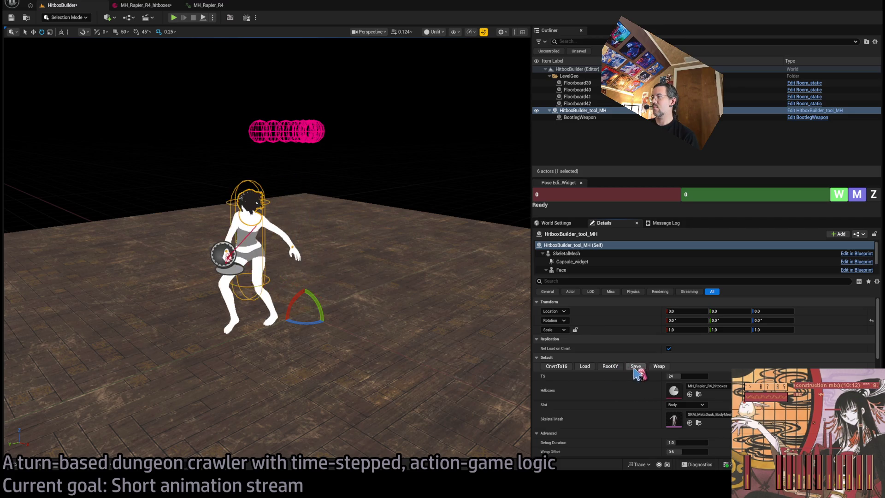
{"action": "left_click", "coordinate": [619, 368]}
{"action": "left_click", "coordinate": [618, 368]}
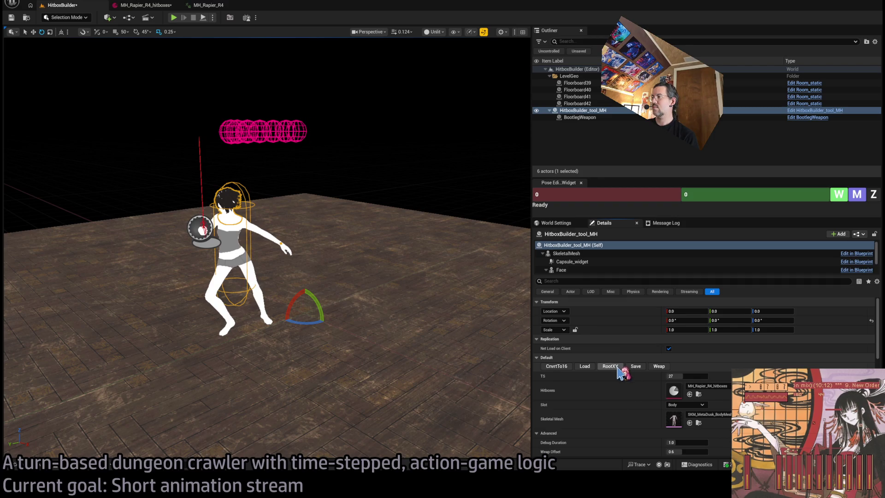
{"action": "left_click", "coordinate": [618, 367]}
{"action": "left_click", "coordinate": [636, 368]}
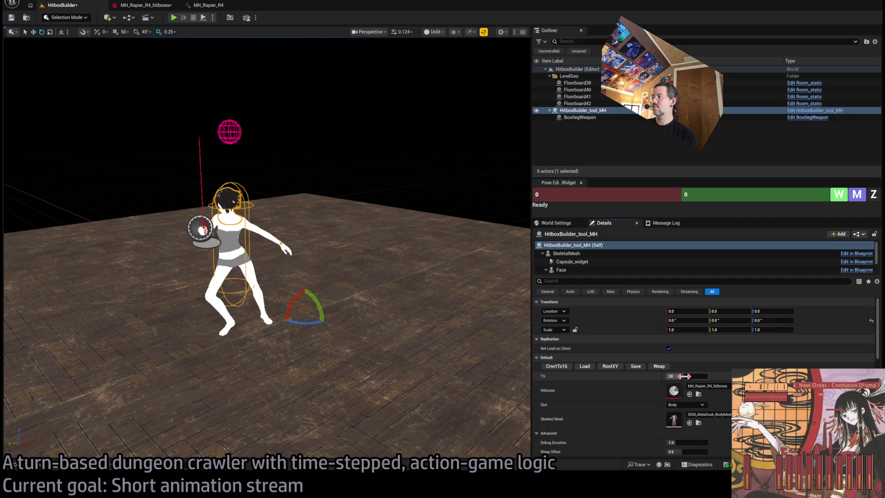
{"action": "left_click", "coordinate": [636, 367]}
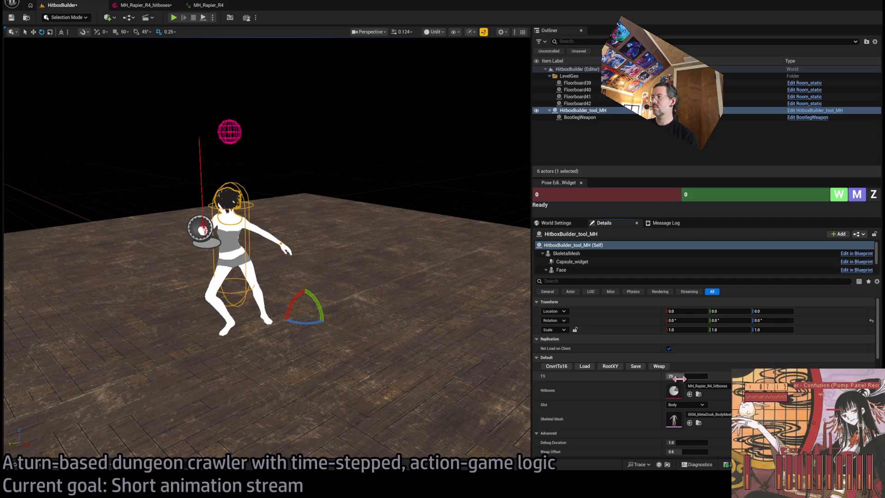
Set the preview time step to 48, then back to 6, and select the capsule widget
{"action": "left_click", "coordinate": [686, 376]}
{"action": "type", "text": "48"}
{"action": "key", "text": "Return"}
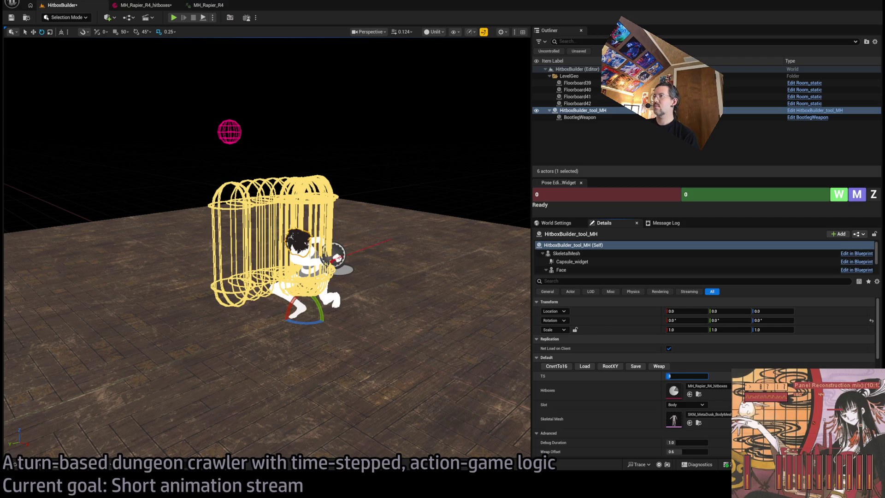
{"action": "type", "text": "5"}
{"action": "key", "text": "Return"}
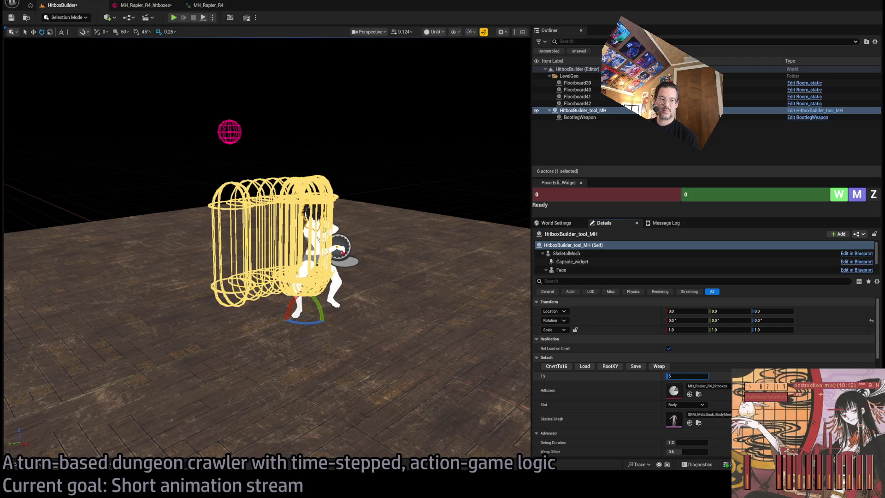
{"action": "type", "text": "6"}
{"action": "key", "text": "Return"}
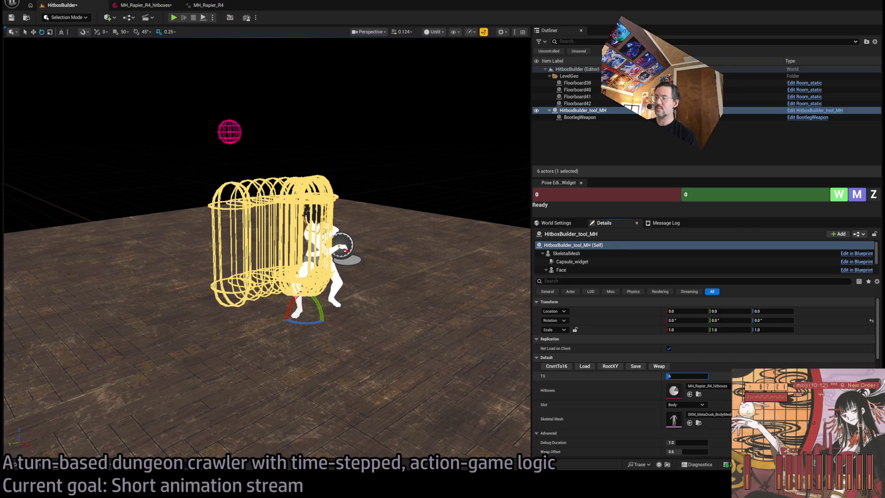
{"action": "left_click", "coordinate": [612, 343]}
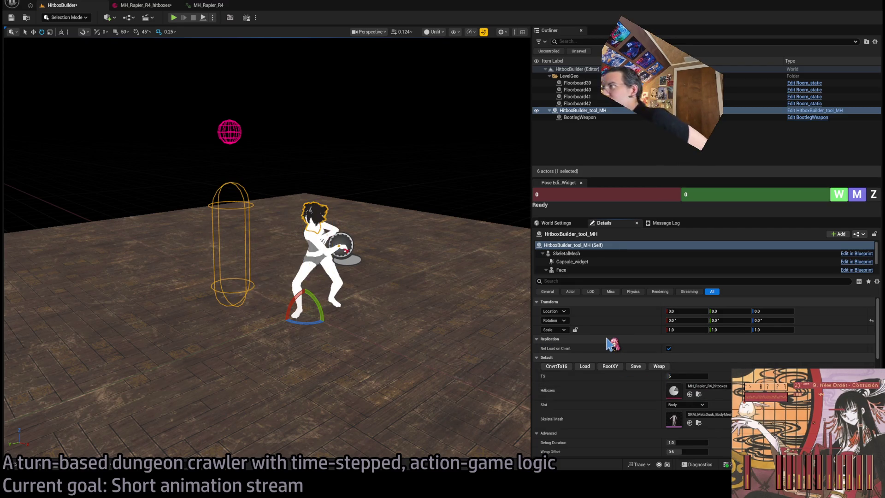
{"action": "left_click", "coordinate": [584, 261]}
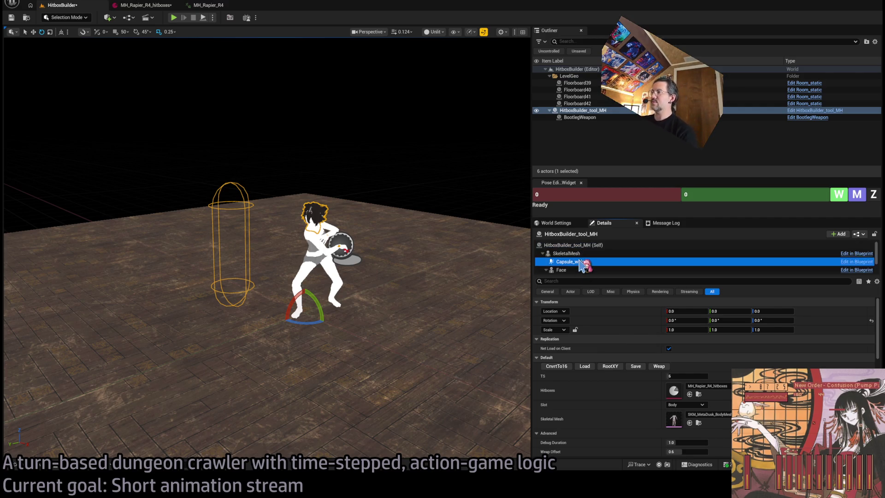
Scrub the attack, select the capsule widget, and snap it to the character's root with RootXY
{"action": "left_click", "coordinate": [571, 245]}
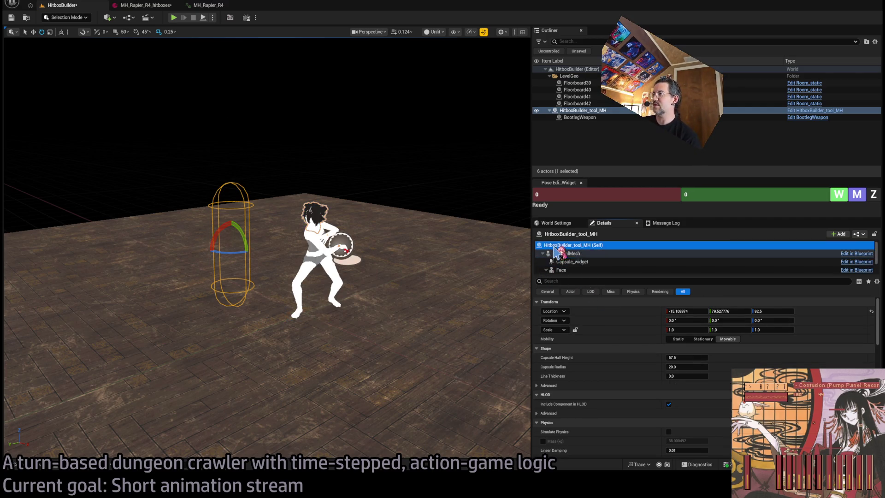
{"action": "mouse_move", "coordinate": [679, 377]}
{"action": "left_mouse_down"}
{"action": "mouse_move", "coordinate": [688, 377]}
{"action": "mouse_move", "coordinate": [679, 376]}
{"action": "left_mouse_up"}
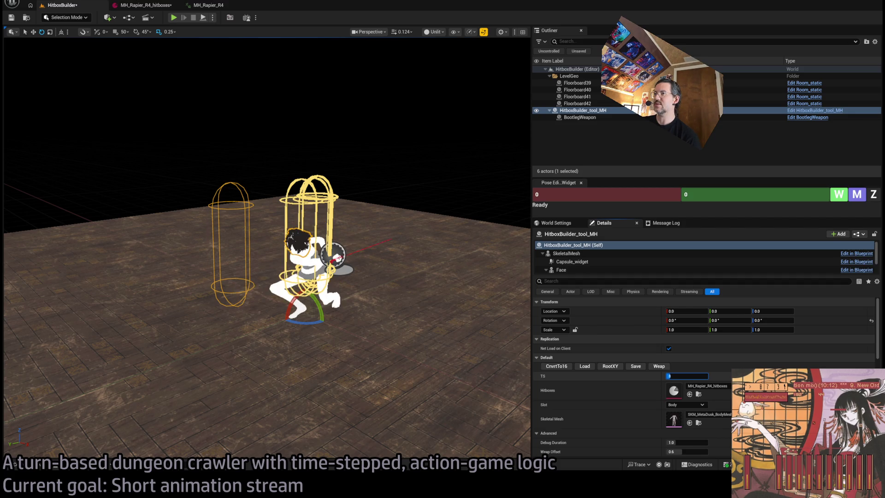
{"action": "left_click", "coordinate": [574, 261]}
{"action": "left_click_drag", "start_coordinate": [443, 275], "coordinate": [444, 239]}
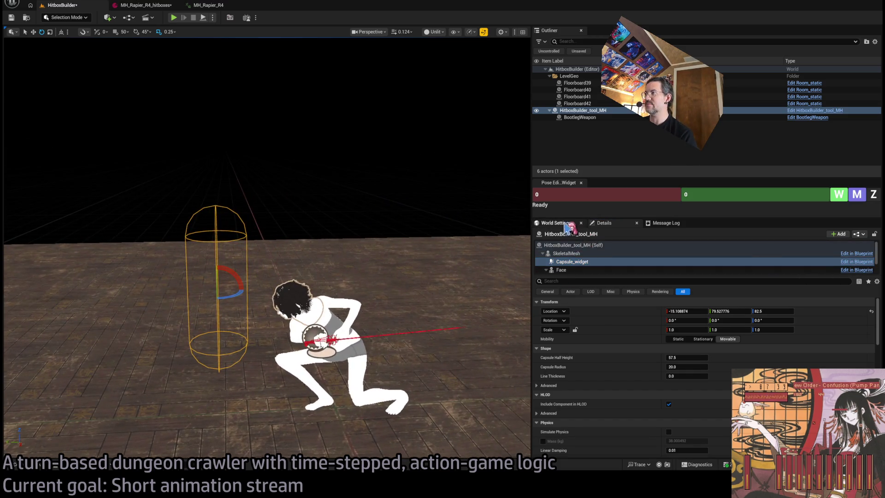
{"action": "left_click", "coordinate": [558, 245]}
{"action": "left_click", "coordinate": [609, 261]}
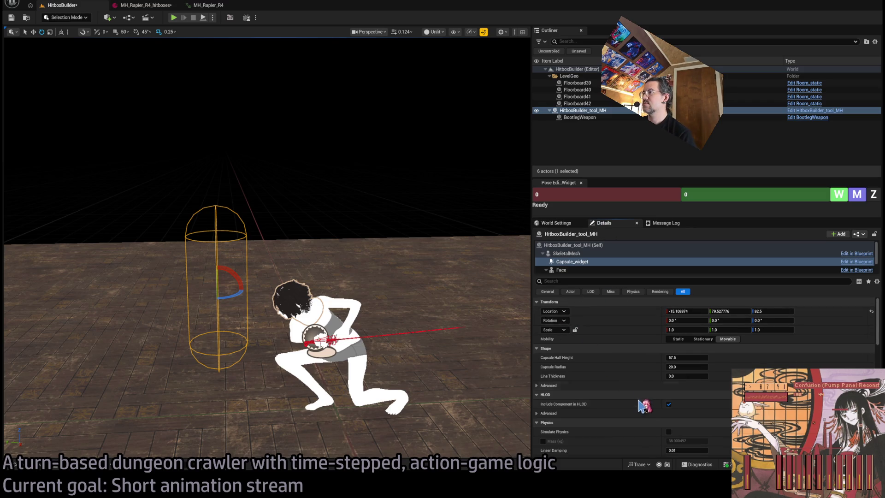
{"action": "left_click", "coordinate": [574, 245]}
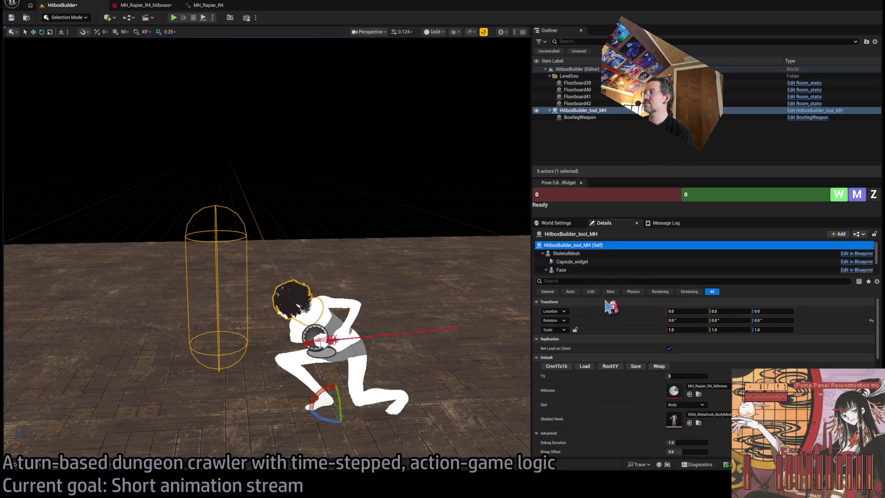
{"action": "left_click", "coordinate": [605, 367]}
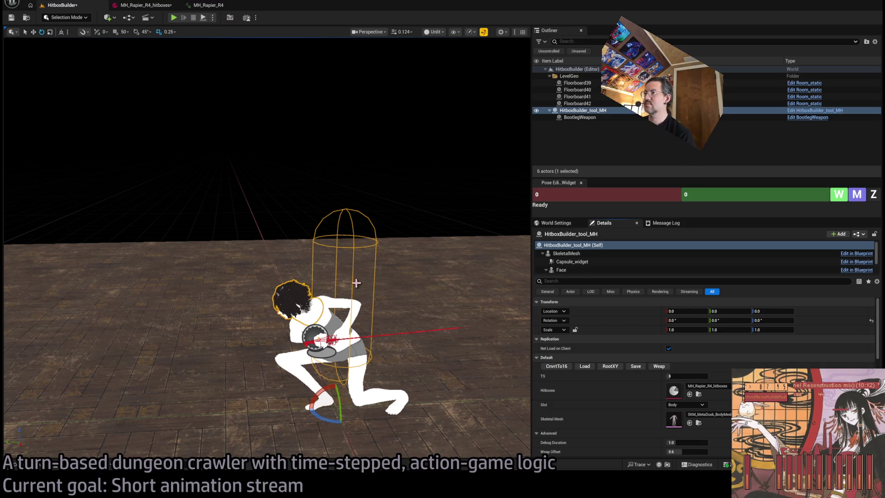
Tilt the capsule about 39° to fit the lunge pose and advance to timestep 13
{"action": "left_click", "coordinate": [382, 299]}
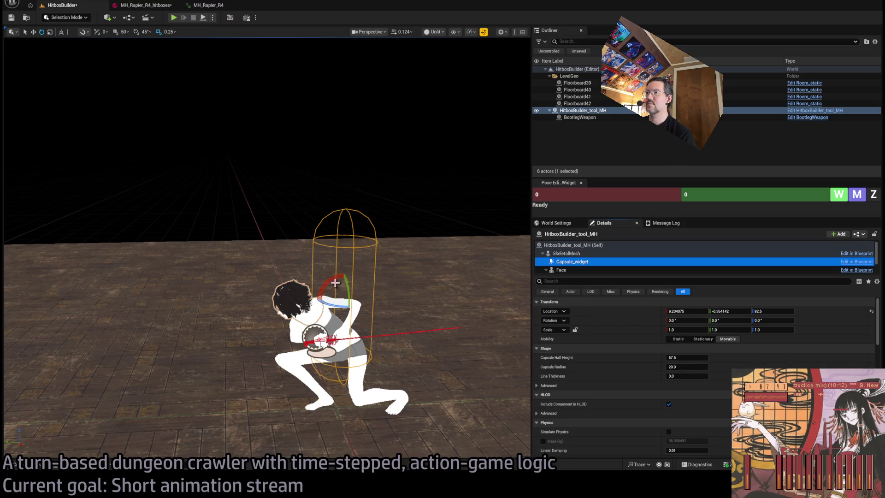
{"action": "left_click_drag", "start_coordinate": [335, 283], "coordinate": [346, 288]}
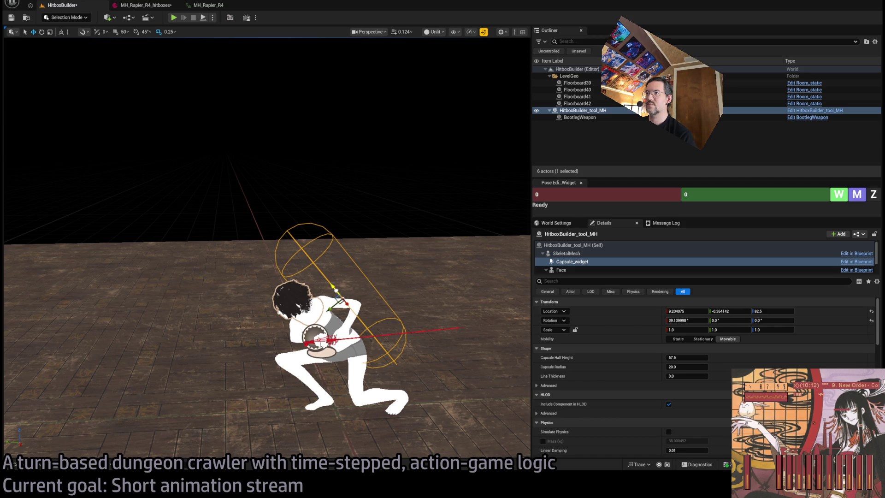
{"action": "left_click", "coordinate": [335, 289]}
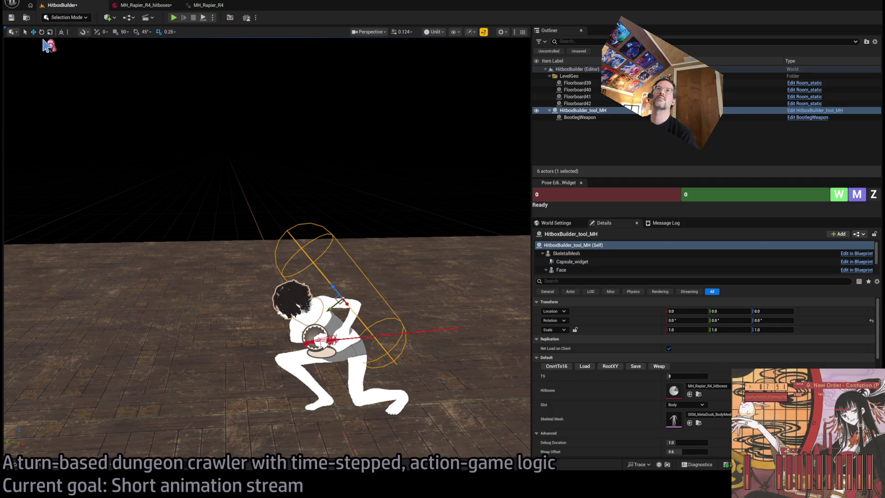
{"action": "left_click", "coordinate": [62, 32]}
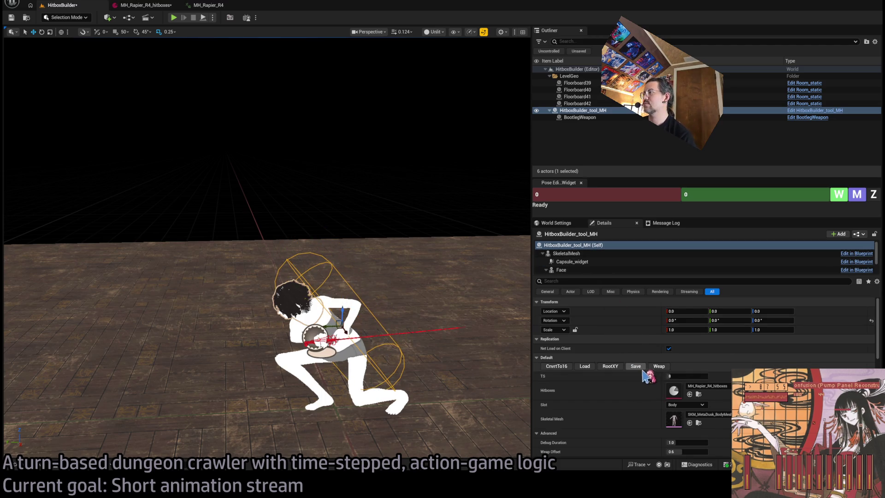
{"action": "key", "text": "Right"}
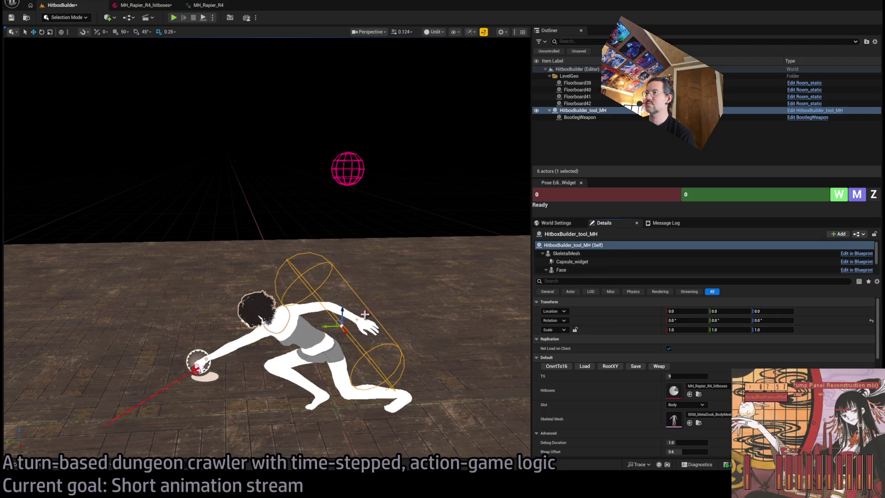
{"action": "key", "text": "Right"}
{"action": "key", "text": "Right"}
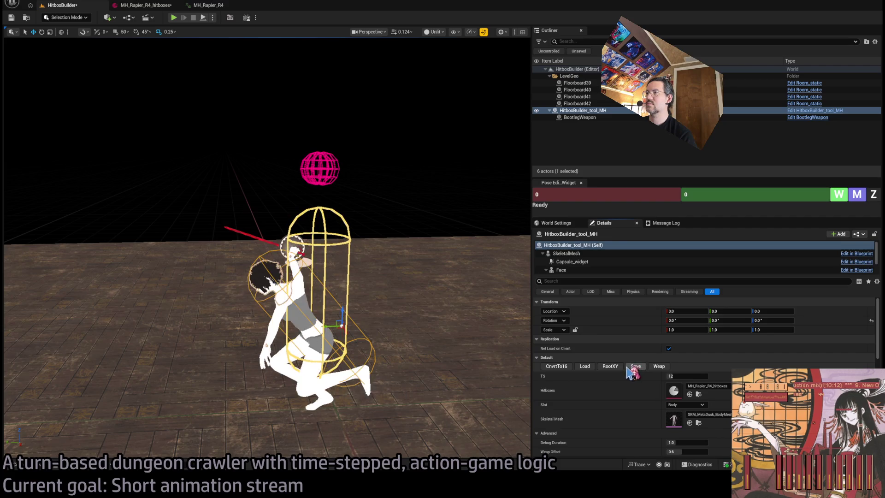
{"action": "key", "text": "Right"}
{"action": "key", "text": "Right"}
Raise the hip control slightly and save hitboxes while advancing to timestep 15
{"action": "key", "text": "e"}
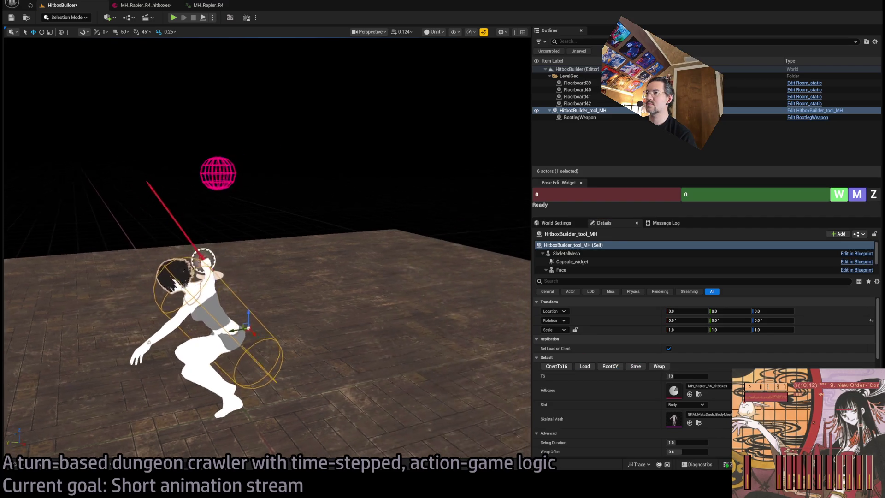
{"action": "left_click", "coordinate": [415, 366]}
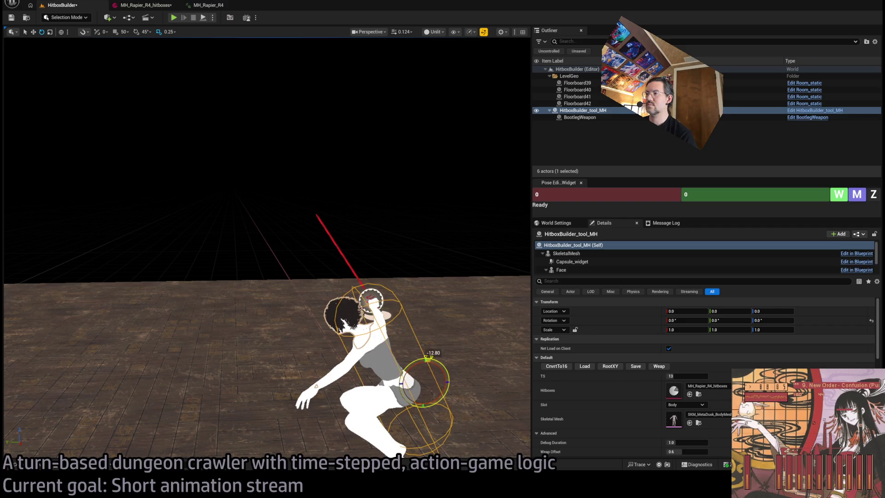
{"action": "key", "text": "w"}
{"action": "left_click_drag", "start_coordinate": [396, 359], "coordinate": [398, 348]}
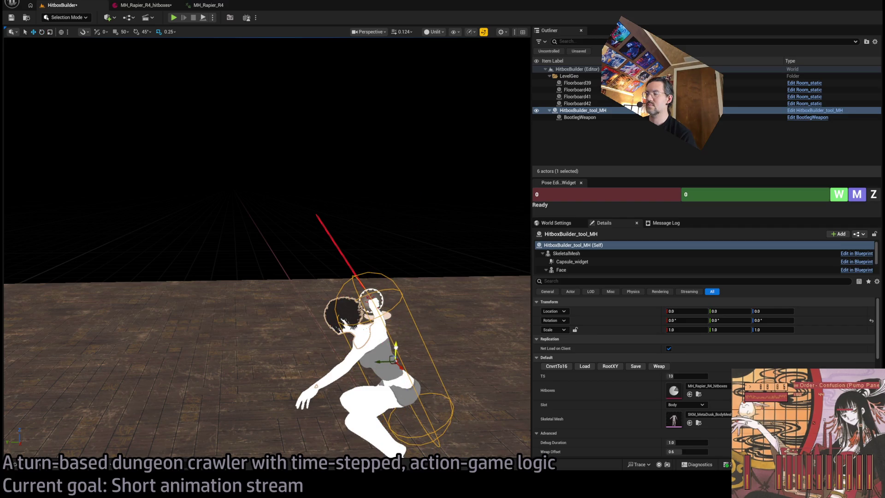
{"action": "left_click", "coordinate": [617, 369]}
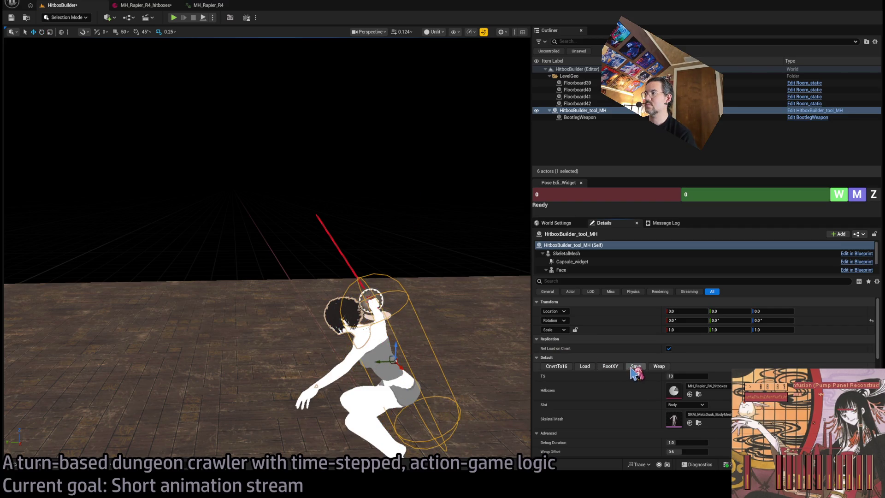
{"action": "left_click", "coordinate": [614, 369]}
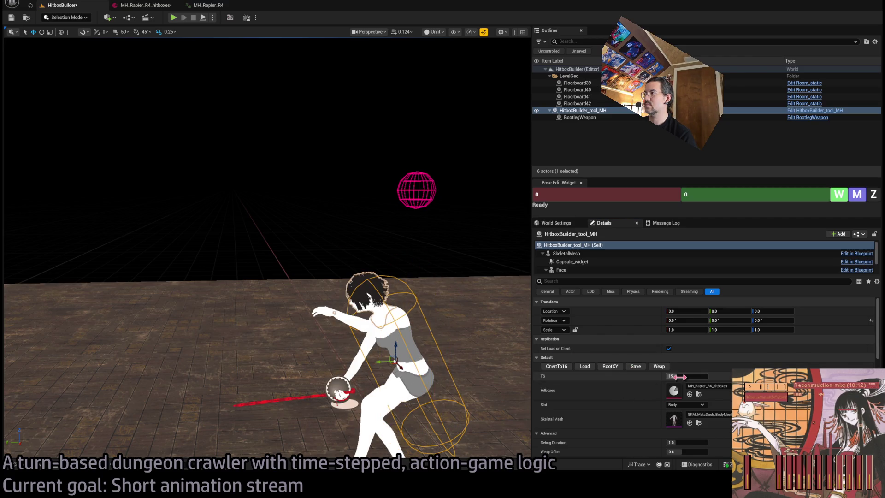
Scrub through the attack, reset the timestep to 0, and save the level
{"action": "left_click_drag", "start_coordinate": [673, 375], "coordinate": [689, 376]}
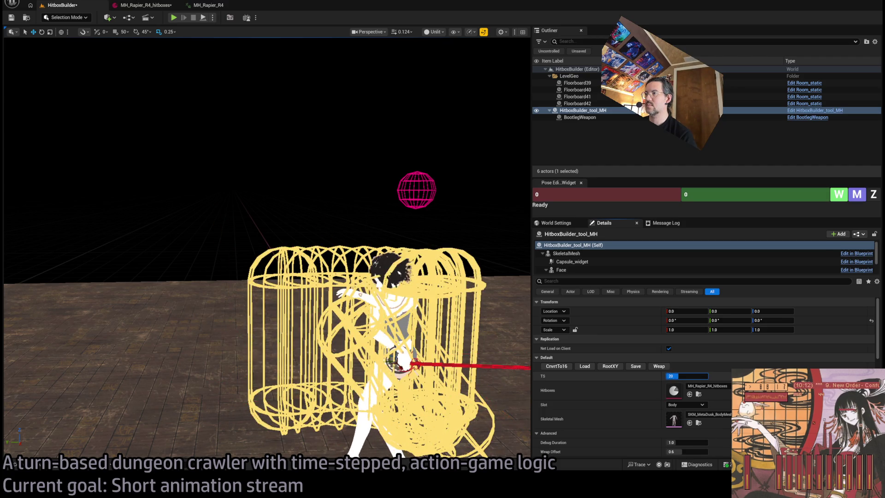
{"action": "type", "text": "0"}
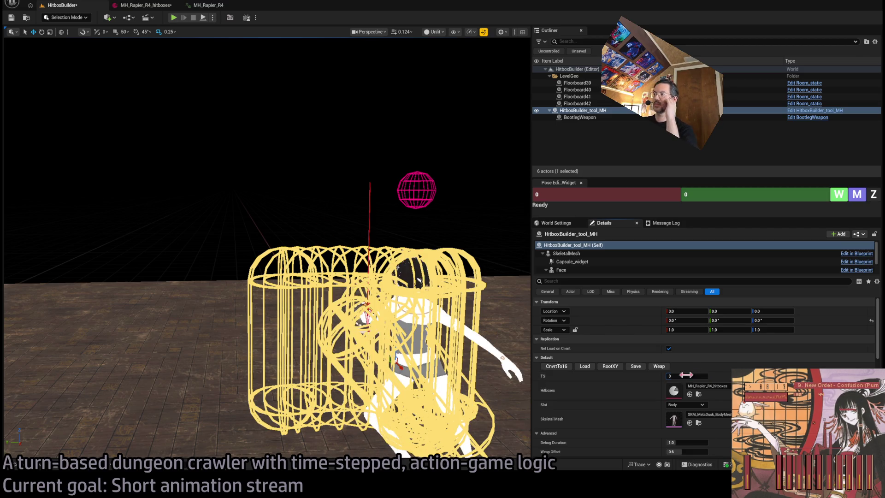
{"action": "left_click", "coordinate": [691, 364]}
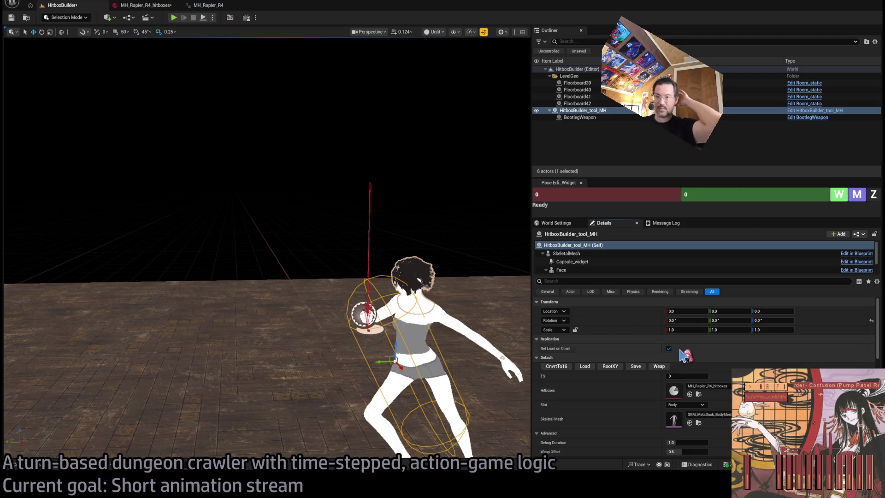
{"action": "left_click_drag", "start_coordinate": [456, 300], "coordinate": [456, 300]}
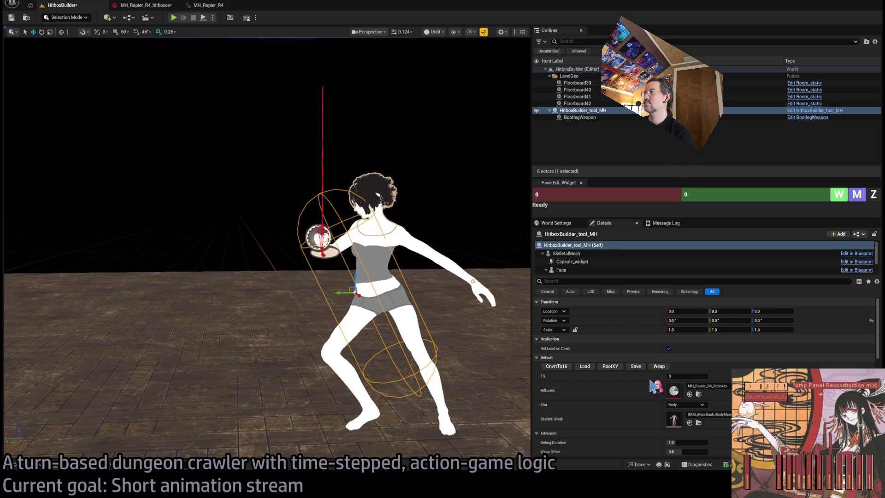
{"action": "key", "text": "ctrl+s"}
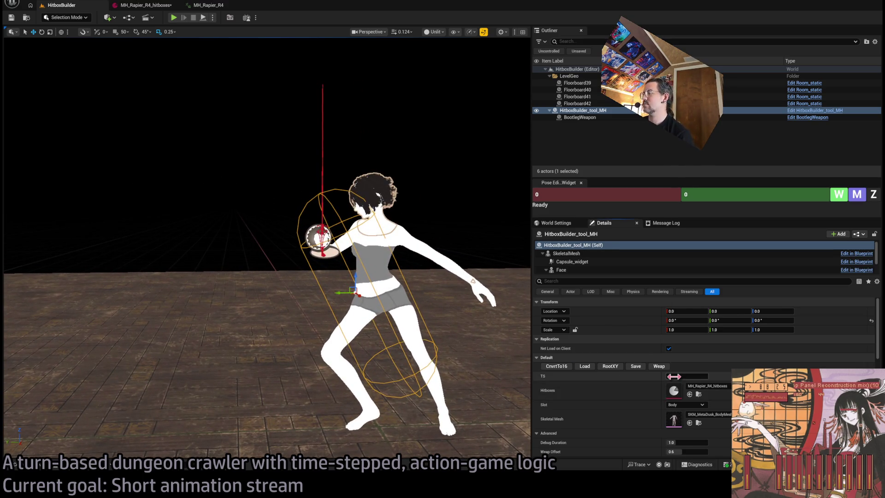
Review frames 0 to 13, retype the timestep, and load MH_Rapier_R3_hitboxes into the tool
{"action": "mouse_move", "coordinate": [686, 376]}
{"action": "left_mouse_down"}
{"action": "mouse_move", "coordinate": [705, 376]}
{"action": "mouse_move", "coordinate": [676, 375]}
{"action": "mouse_move", "coordinate": [689, 376]}
{"action": "left_mouse_up"}
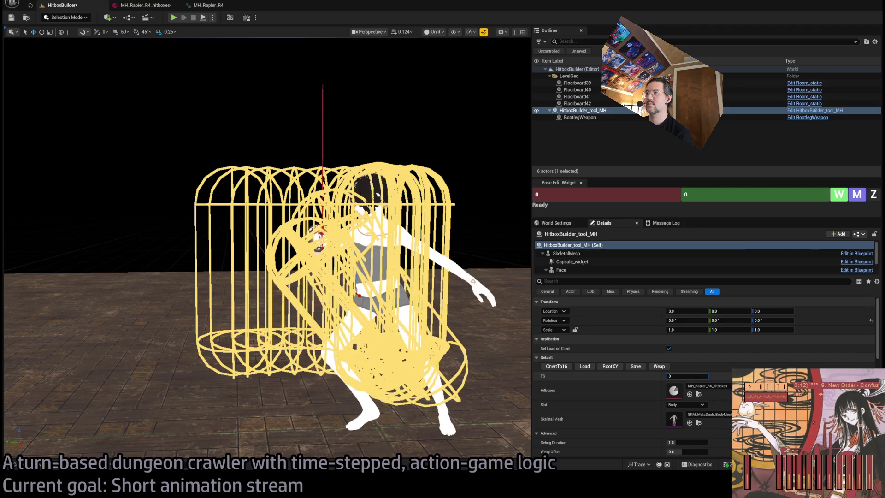
{"action": "left_click", "coordinate": [687, 376]}
{"action": "type", "text": "2"}
{"action": "key", "text": "BackSpace"}
{"action": "type", "text": "15"}
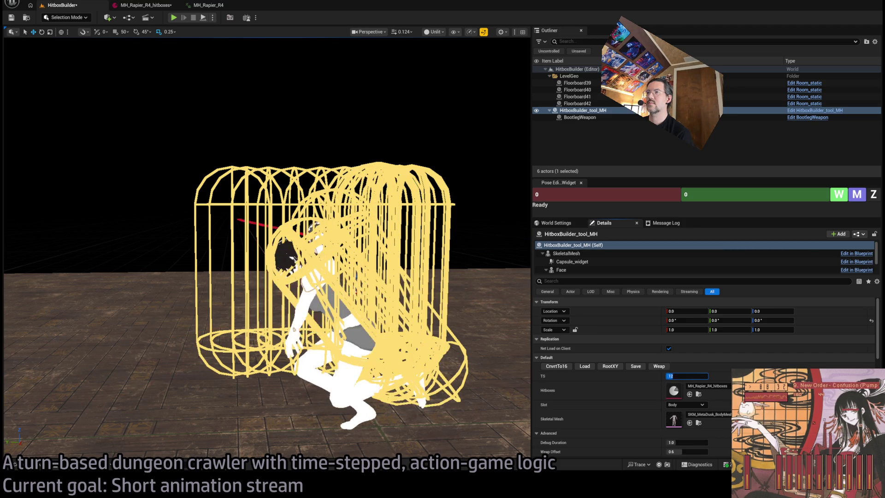
{"action": "type", "text": "21"}
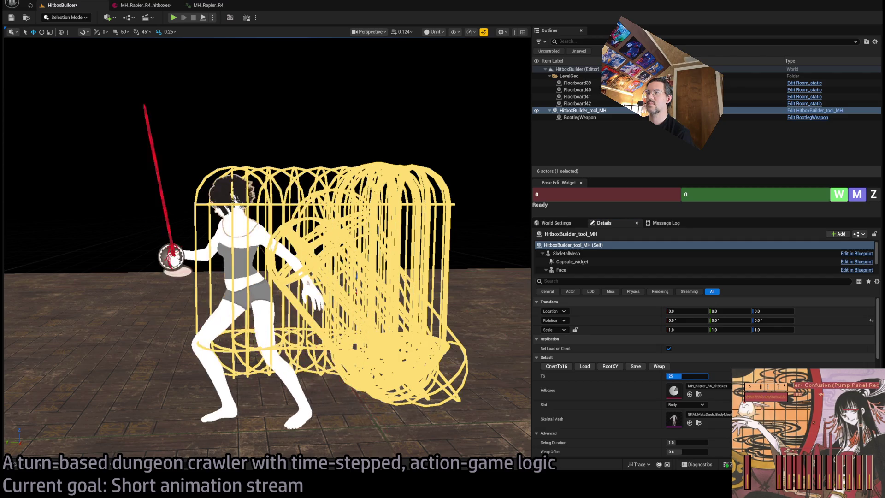
{"action": "type", "text": "0"}
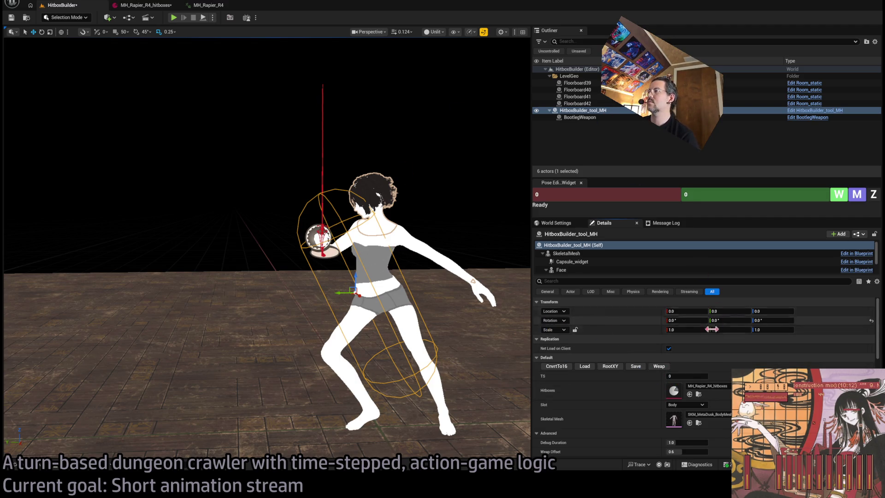
{"action": "mouse_move", "coordinate": [730, 391]}
{"action": "left_mouse_down"}
{"action": "mouse_move", "coordinate": [683, 379]}
{"action": "mouse_move", "coordinate": [698, 379]}
{"action": "left_mouse_up"}
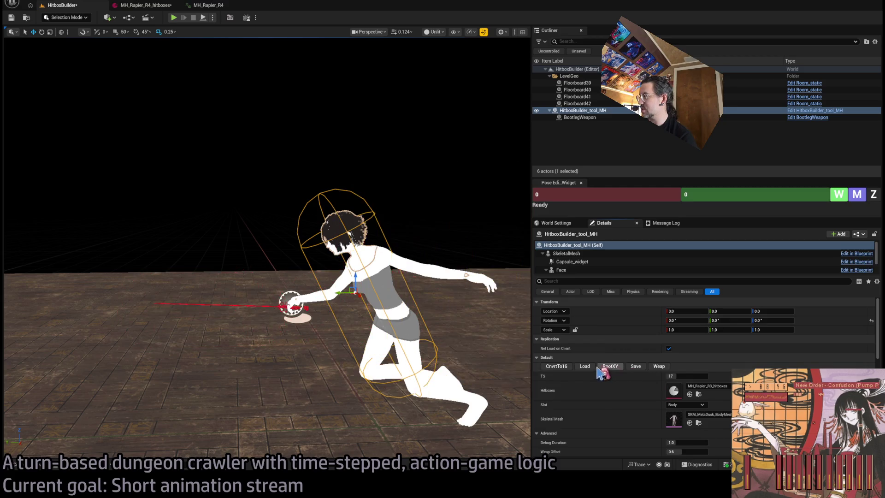
Switch the hitbox slot to HB1 and scrub from timestep 0 to 9
{"action": "left_click", "coordinate": [686, 405]}
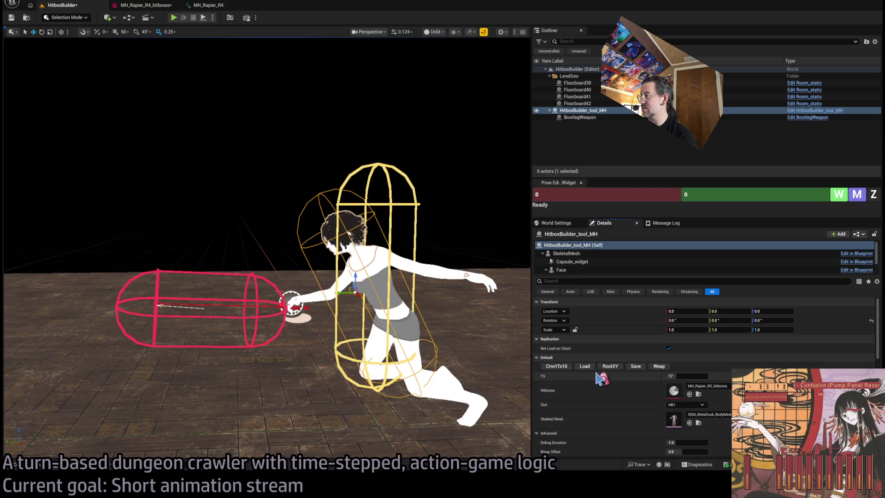
{"action": "left_click", "coordinate": [698, 399]}
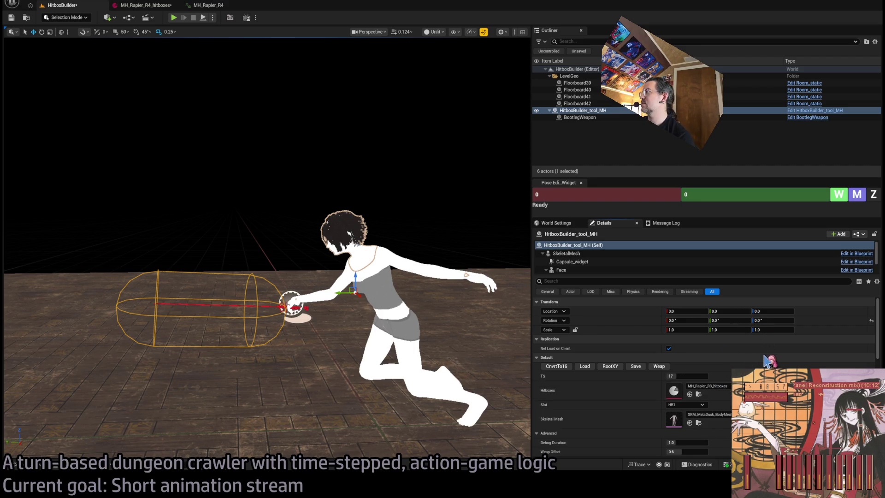
{"action": "left_click", "coordinate": [687, 376]}
{"action": "type", "text": "0"}
{"action": "key", "text": "Return"}
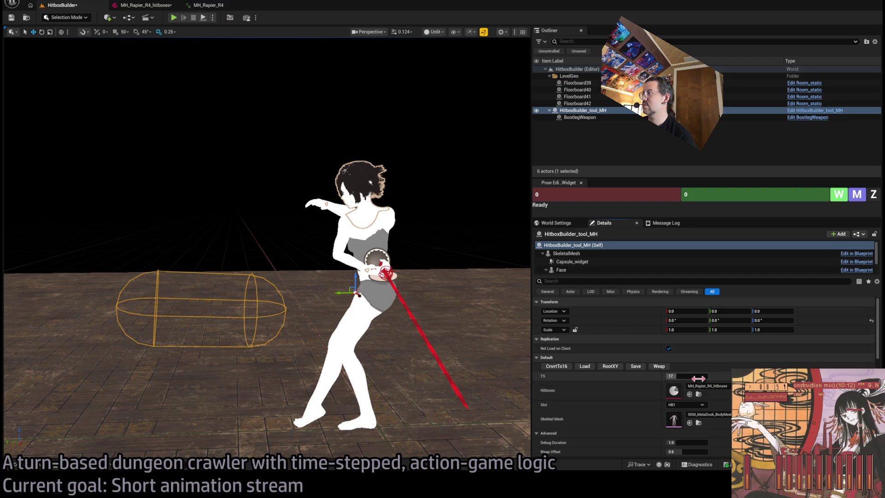
{"action": "left_click_drag", "start_coordinate": [689, 377], "coordinate": [699, 377]}
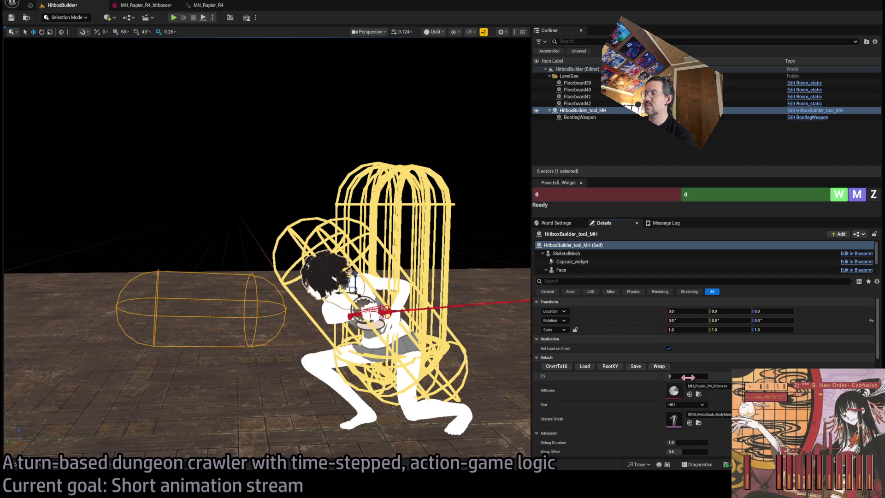
{"action": "mouse_move", "coordinate": [277, 208]}
{"action": "left_mouse_down"}
{"action": "mouse_move", "coordinate": [277, 277]}
{"action": "mouse_move", "coordinate": [300, 286]}
{"action": "mouse_move", "coordinate": [301, 277]}
{"action": "left_mouse_up"}
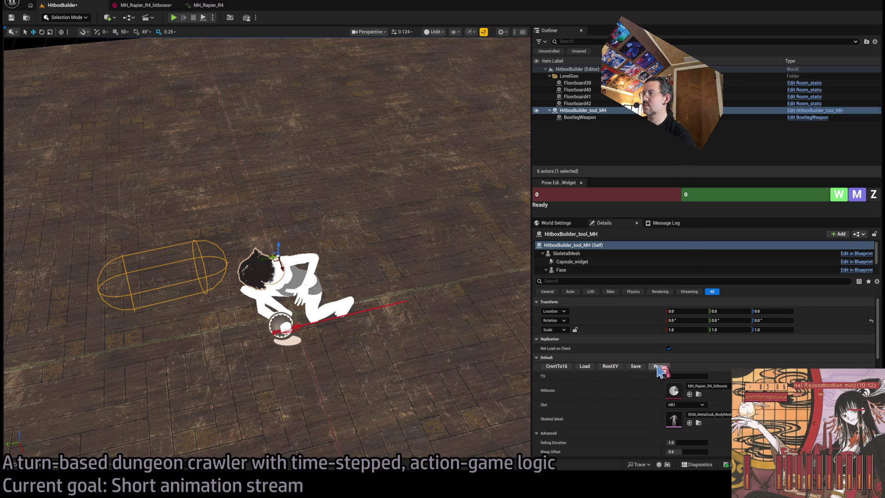
Snap the capsule onto the rapier with Weap and save its placement at timestep 9
{"action": "left_click", "coordinate": [659, 366]}
{"action": "left_click", "coordinate": [632, 367]}
{"action": "left_click", "coordinate": [660, 366]}
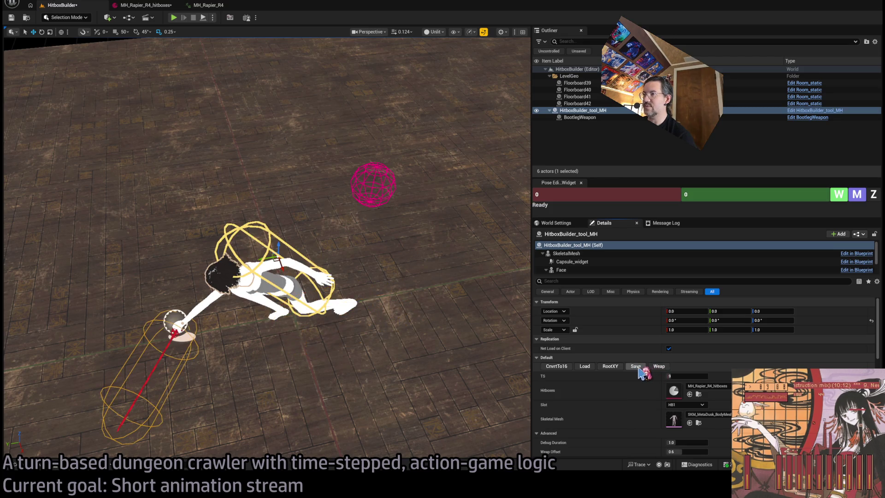
{"action": "left_click", "coordinate": [639, 367]}
{"action": "left_click", "coordinate": [636, 367]}
{"action": "left_click", "coordinate": [636, 368]}
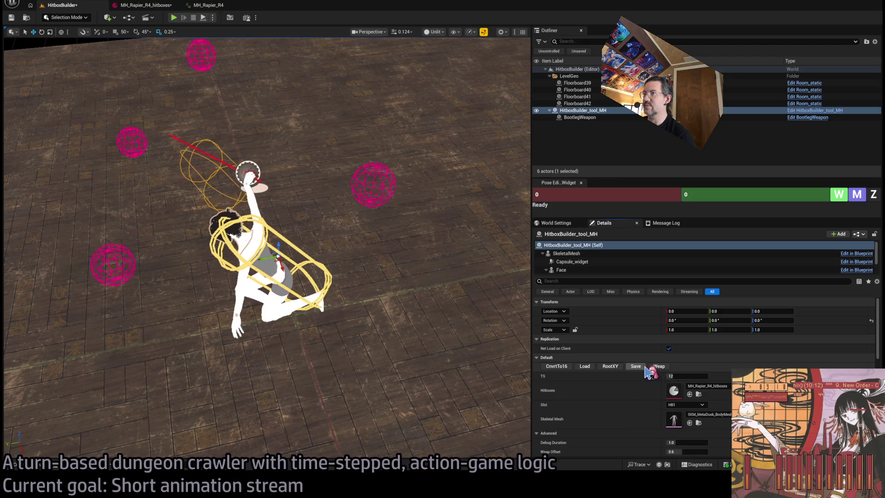
{"action": "left_click", "coordinate": [660, 367]}
Commit timestep 9 and open the MH_Rapier_R4_hitboxes asset
{"action": "left_click", "coordinate": [687, 376]}
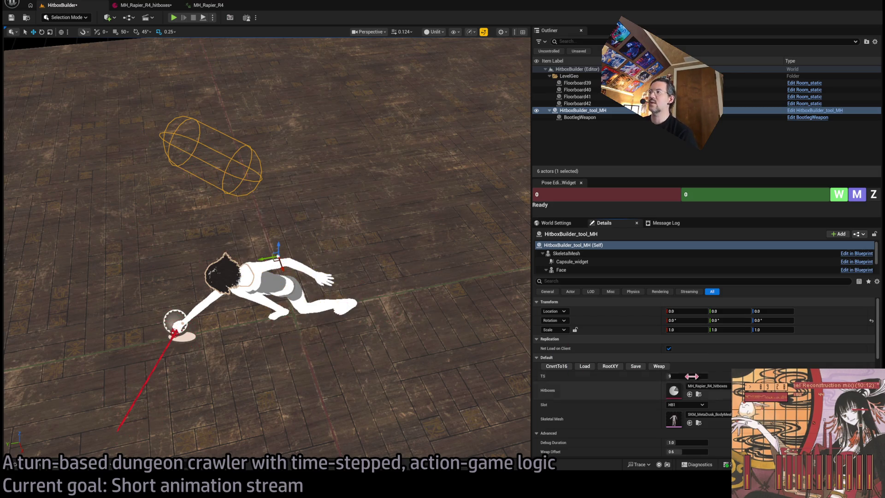
{"action": "left_click", "coordinate": [684, 377]}
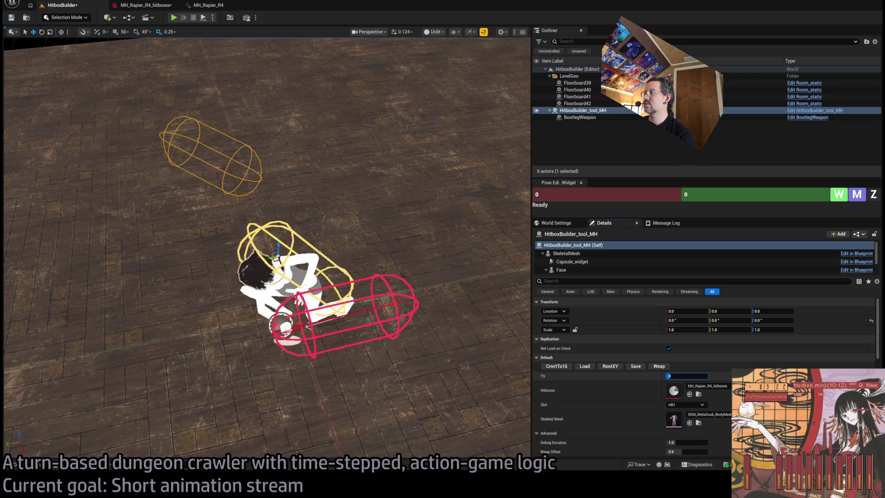
{"action": "key", "text": "Return"}
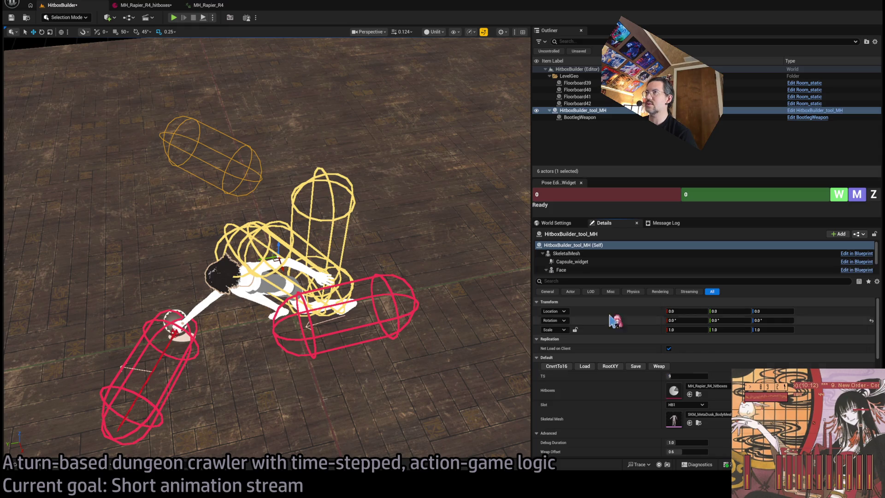
{"action": "left_click", "coordinate": [157, 6]}
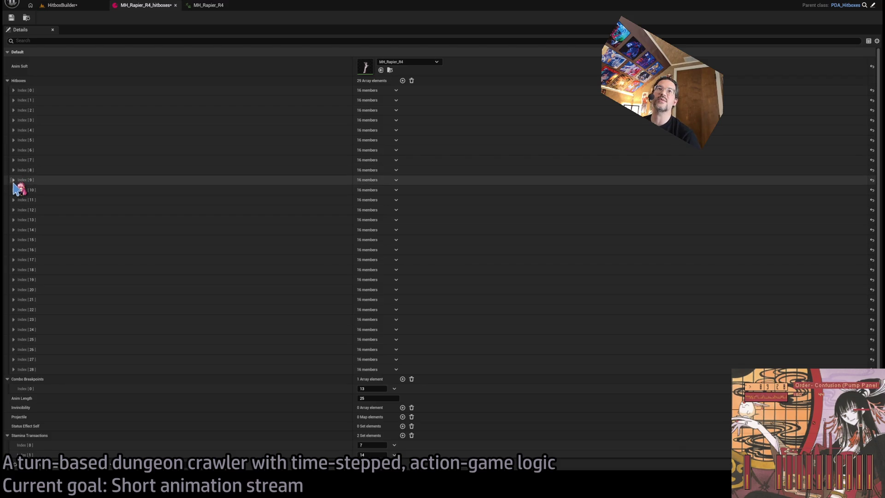
Expand hitbox Index [9] and set Dir_mode to Use override with Dir Z of 180
{"action": "left_click", "coordinate": [14, 180]}
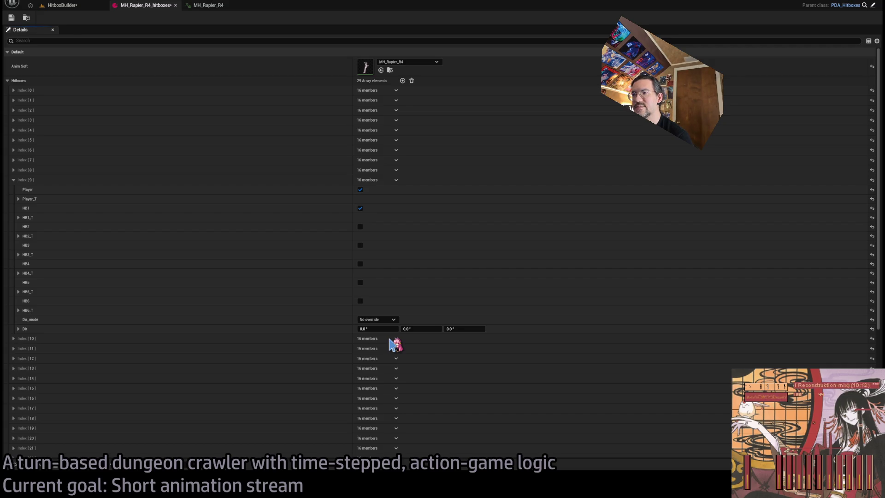
{"action": "left_click", "coordinate": [64, 6]}
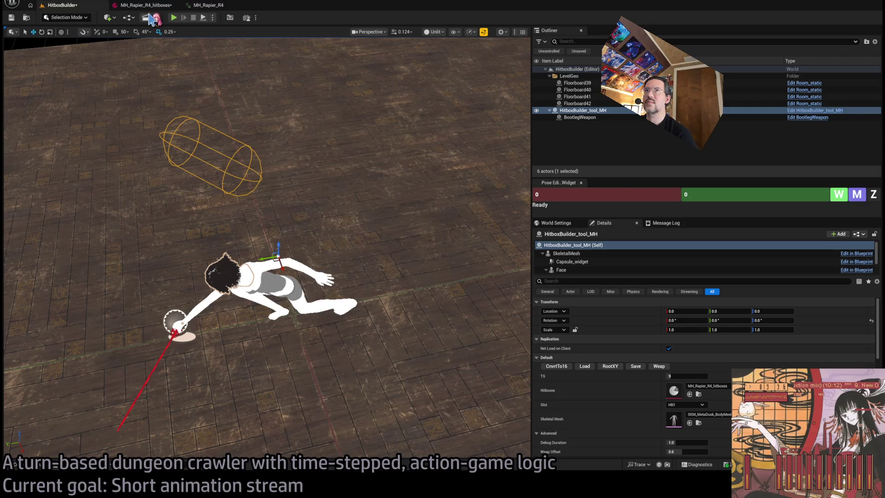
{"action": "left_click", "coordinate": [150, 5]}
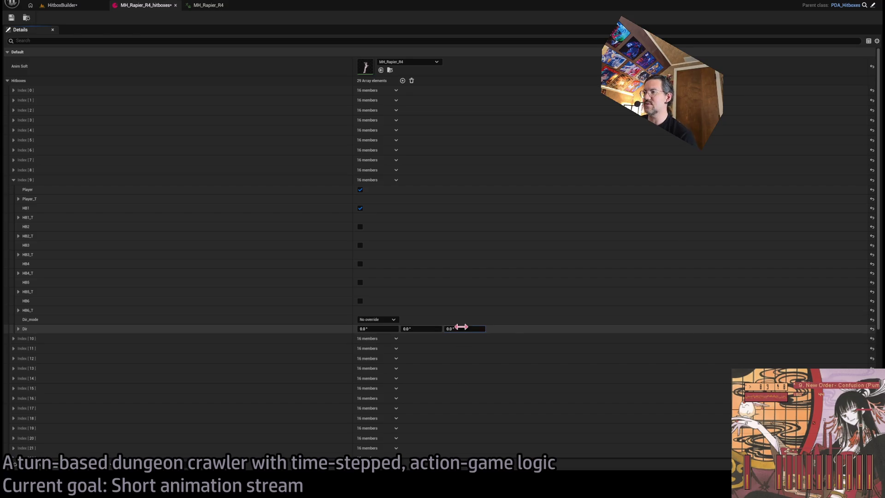
{"action": "left_click", "coordinate": [464, 328]}
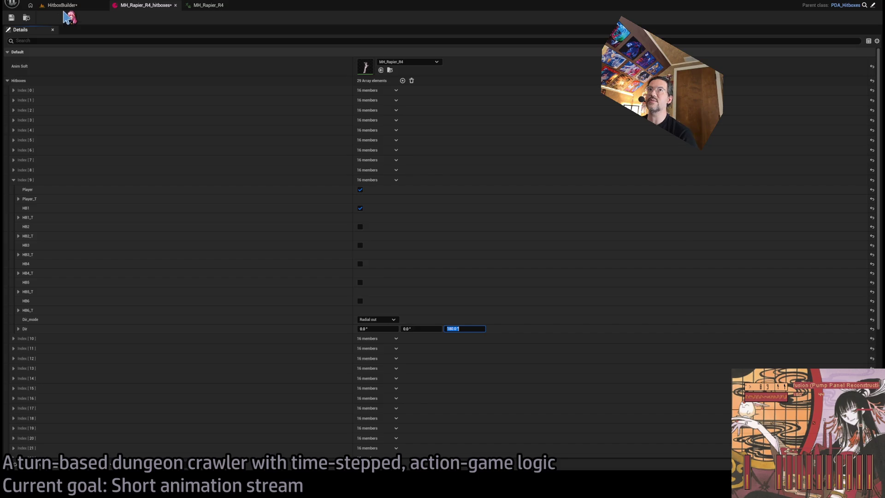
{"action": "left_click", "coordinate": [62, 5]}
{"action": "left_click", "coordinate": [157, 5]}
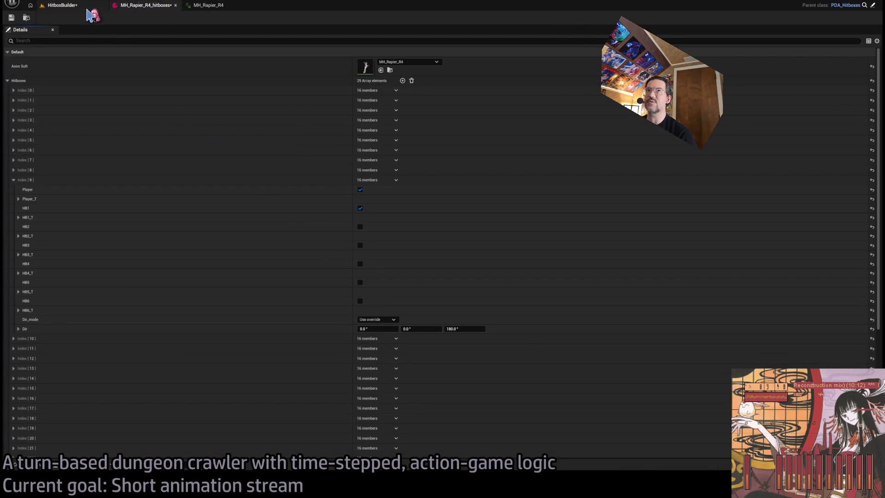
{"action": "left_click", "coordinate": [73, 5]}
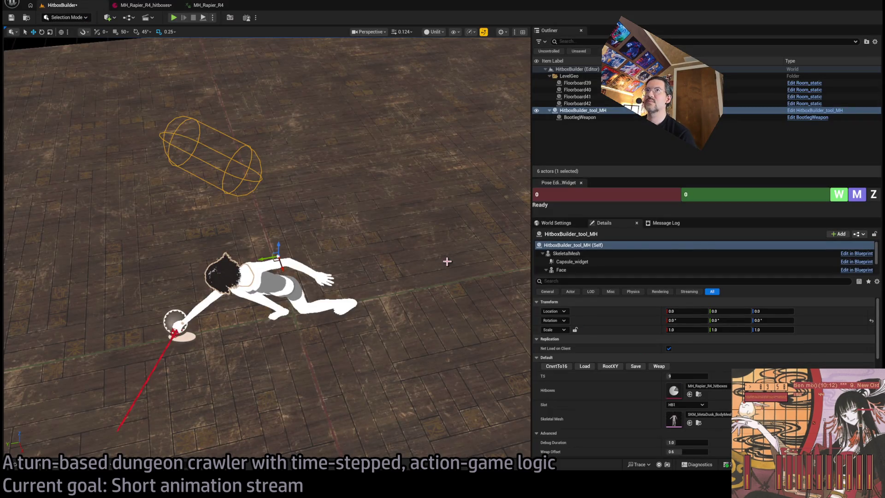
Save the MH_Rapier_R4_hitboxes asset and return to the HitboxBuilder level
{"action": "left_click", "coordinate": [139, 5]}
{"action": "left_click", "coordinate": [11, 17]}
{"action": "left_click", "coordinate": [51, 6]}
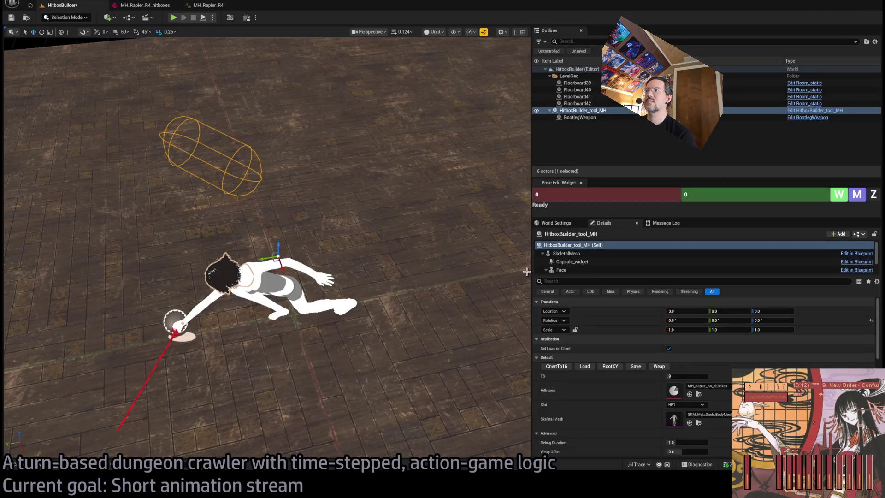
Review the rapier attack at timesteps 11, 16, 6 and 8
{"action": "left_click", "coordinate": [684, 377]}
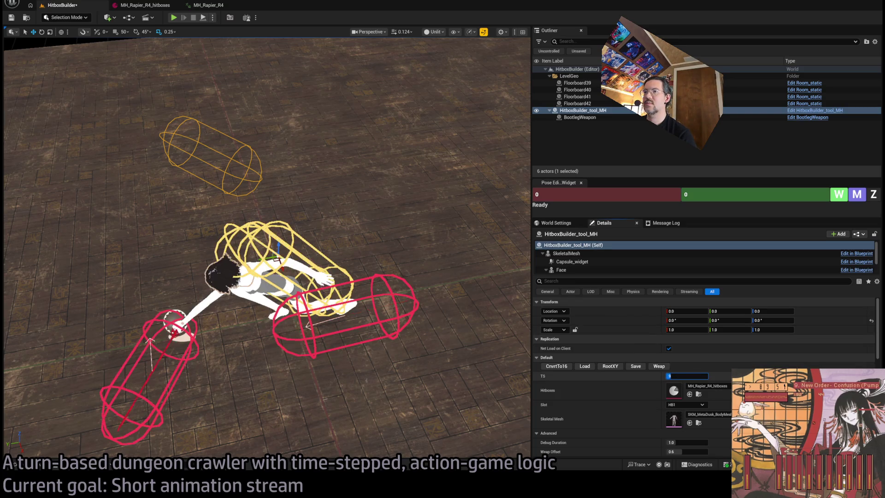
{"action": "type", "text": "11"}
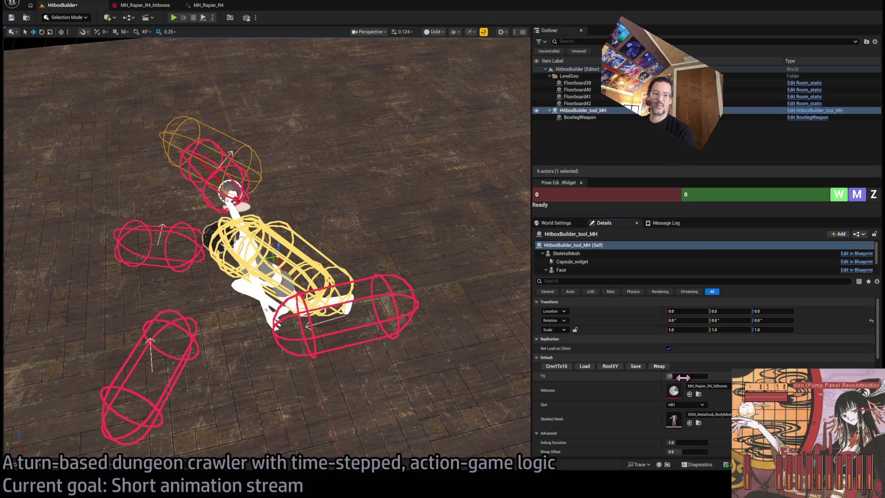
{"action": "key", "text": "Return"}
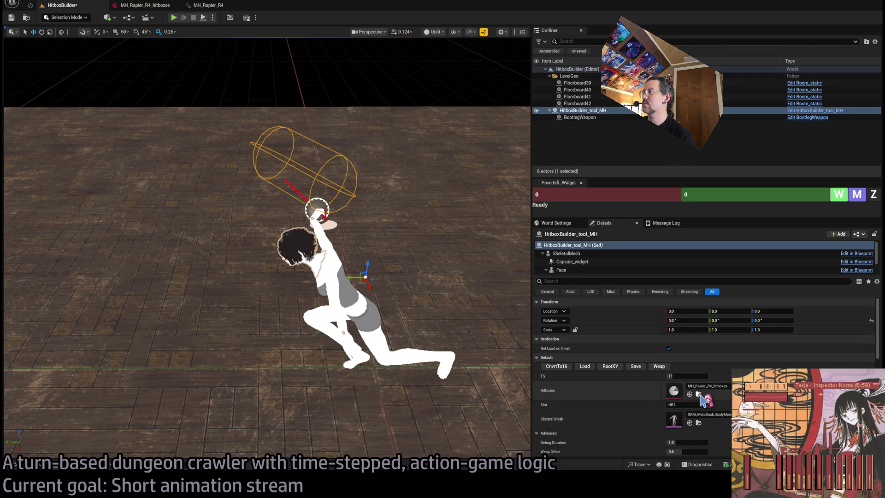
{"action": "left_click", "coordinate": [686, 376]}
{"action": "type", "text": "16"}
{"action": "key", "text": "Return"}
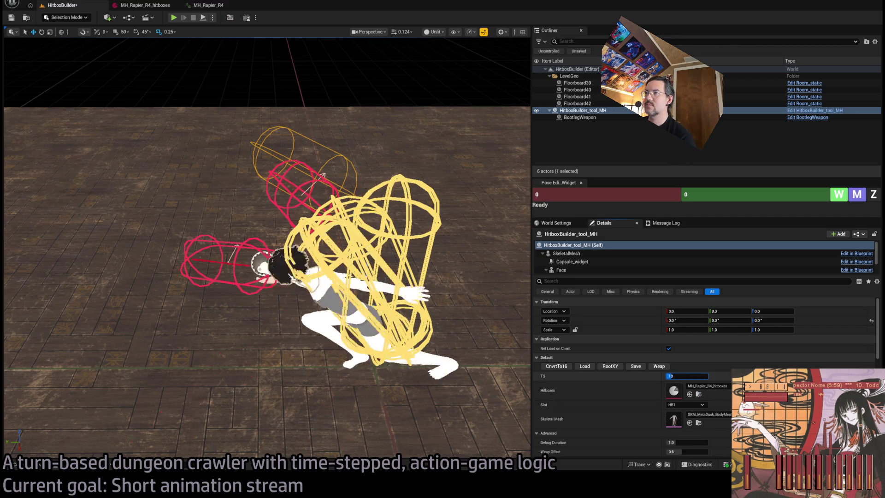
{"action": "type", "text": "6"}
{"action": "key", "text": "Return"}
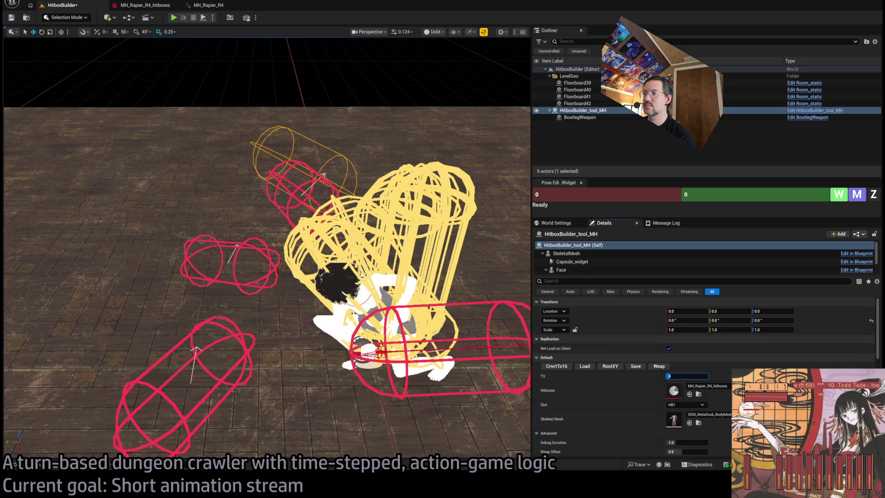
{"action": "type", "text": "8"}
{"action": "key", "text": "Return"}
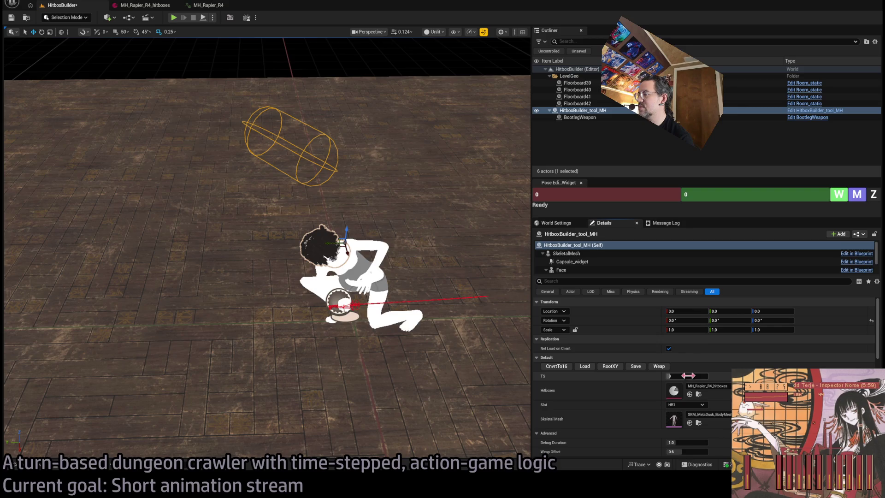
{"action": "left_click_drag", "start_coordinate": [686, 376], "coordinate": [686, 376]}
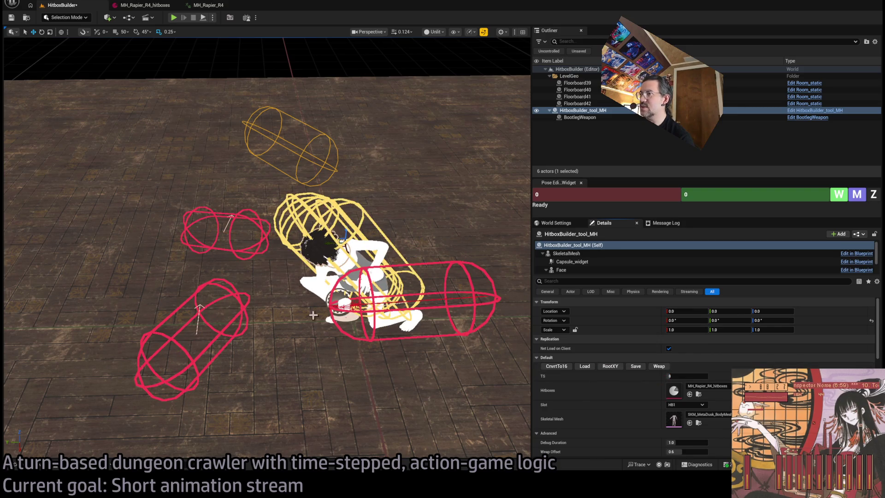
Load the stored capsule hitbox, set the timestep to 9, and select the capsule
{"action": "left_click", "coordinate": [589, 369]}
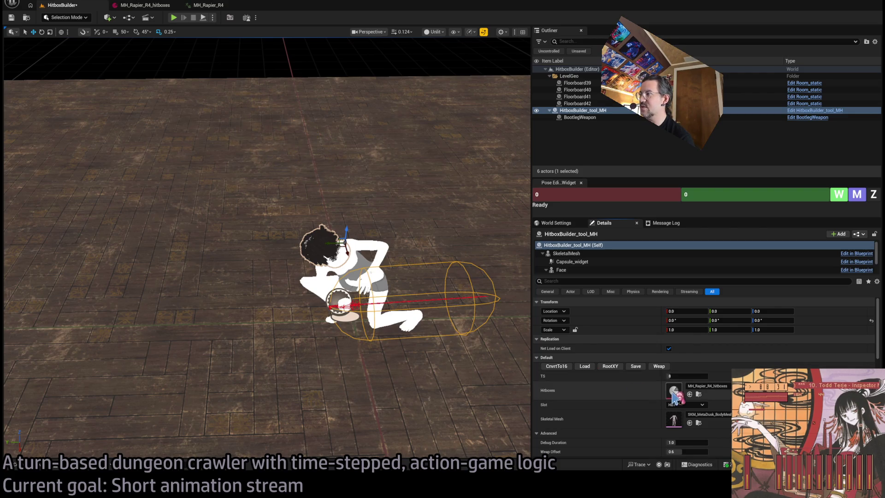
{"action": "left_click", "coordinate": [685, 377]}
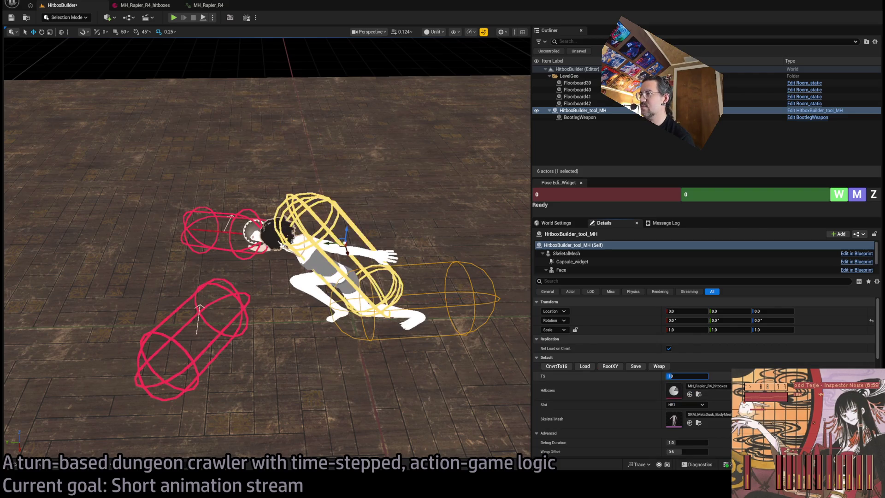
{"action": "type", "text": "9"}
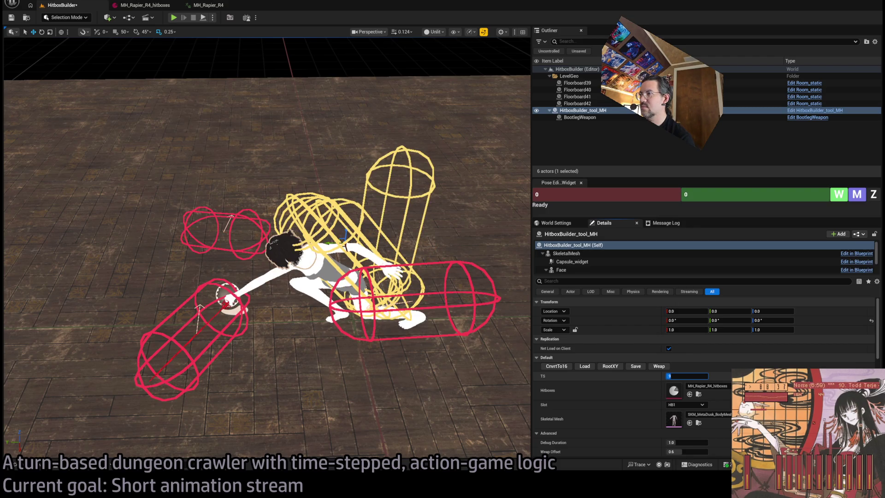
{"action": "type", "text": "7"}
{"action": "type", "text": "8"}
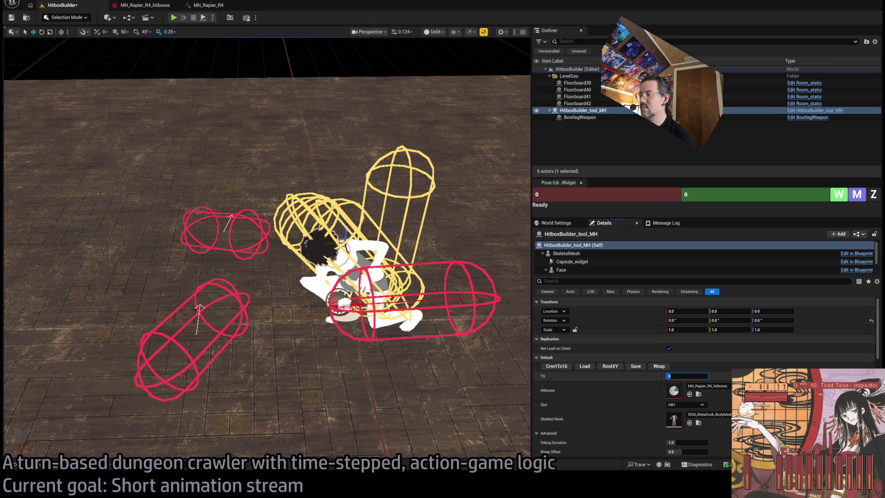
{"action": "type", "text": "9"}
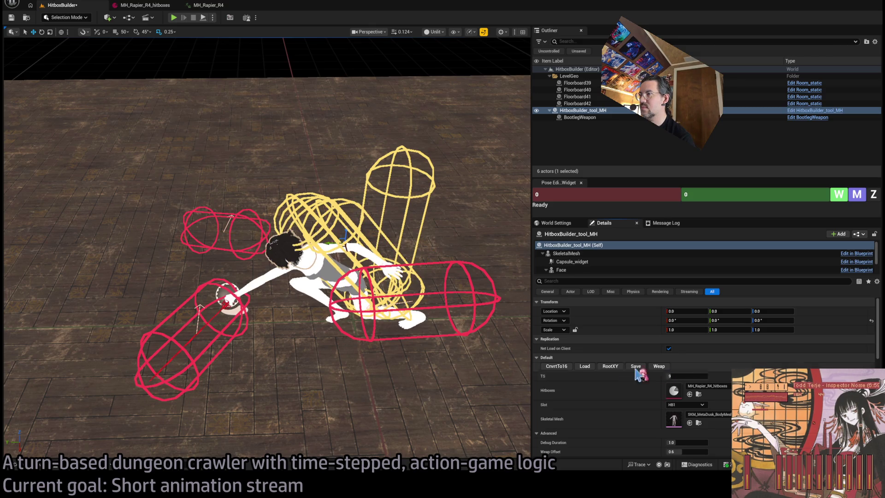
{"action": "key", "text": "Return"}
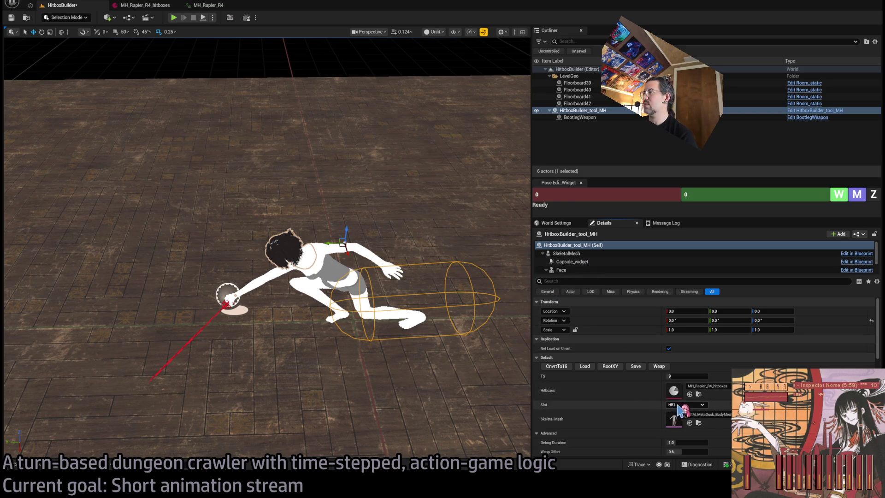
{"action": "left_click", "coordinate": [383, 335]}
Rotate the capsule along the leg, lower it, and save it for the current timestep
{"action": "key", "text": "e"}
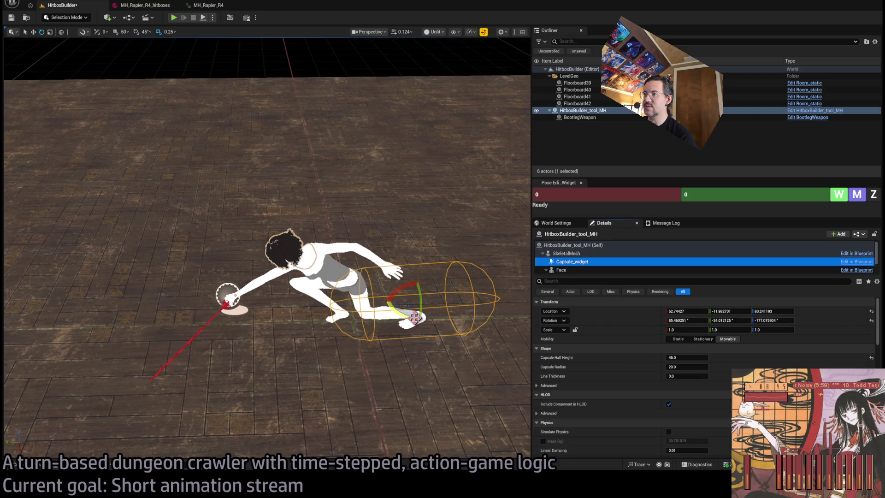
{"action": "mouse_move", "coordinate": [418, 317]}
{"action": "left_mouse_down"}
{"action": "mouse_move", "coordinate": [409, 309]}
{"action": "mouse_move", "coordinate": [373, 338]}
{"action": "left_mouse_up"}
{"action": "key", "text": "w"}
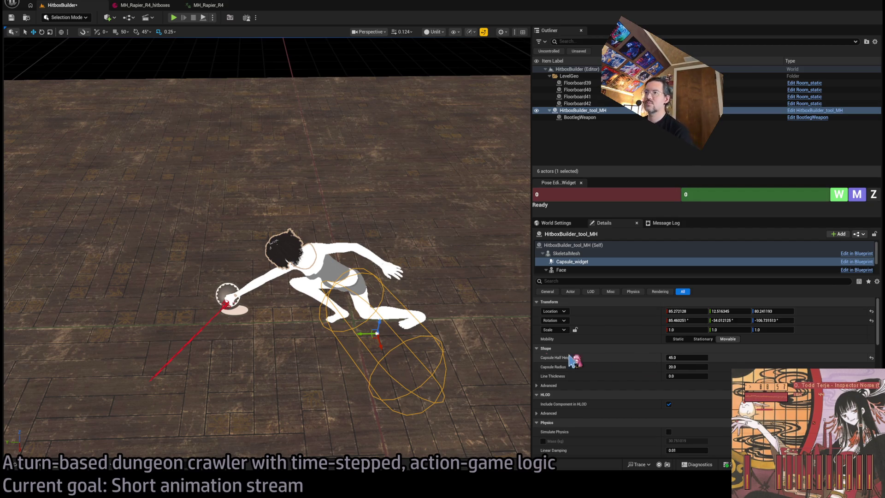
{"action": "left_click_drag", "start_coordinate": [383, 345], "coordinate": [344, 319]}
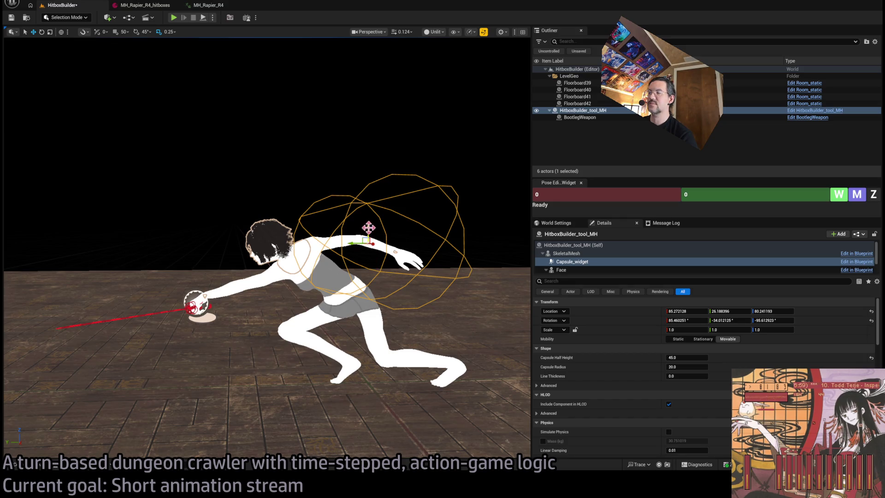
{"action": "left_click_drag", "start_coordinate": [368, 228], "coordinate": [368, 242]}
{"action": "left_click_drag", "start_coordinate": [277, 138], "coordinate": [303, 205]}
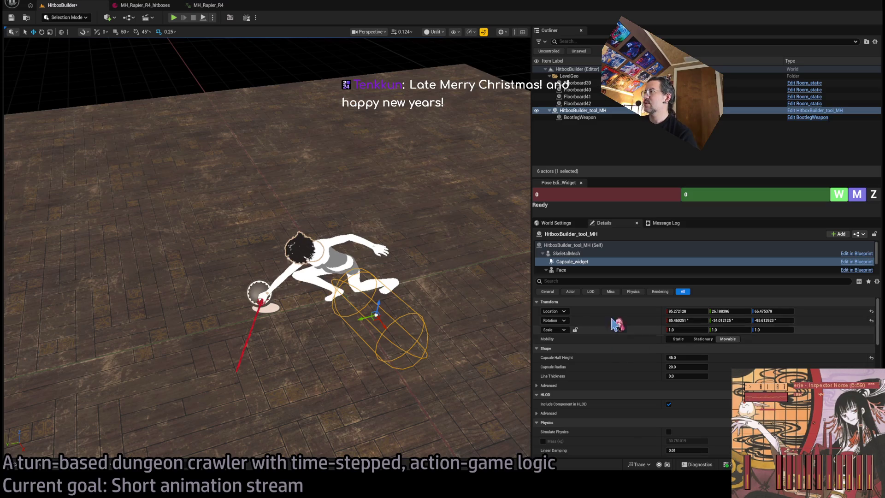
{"action": "left_click", "coordinate": [588, 245]}
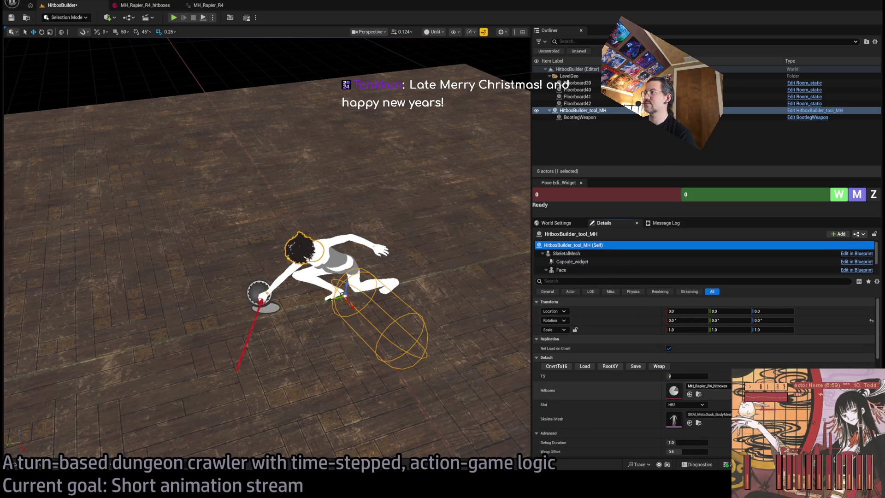
{"action": "left_click", "coordinate": [636, 366]}
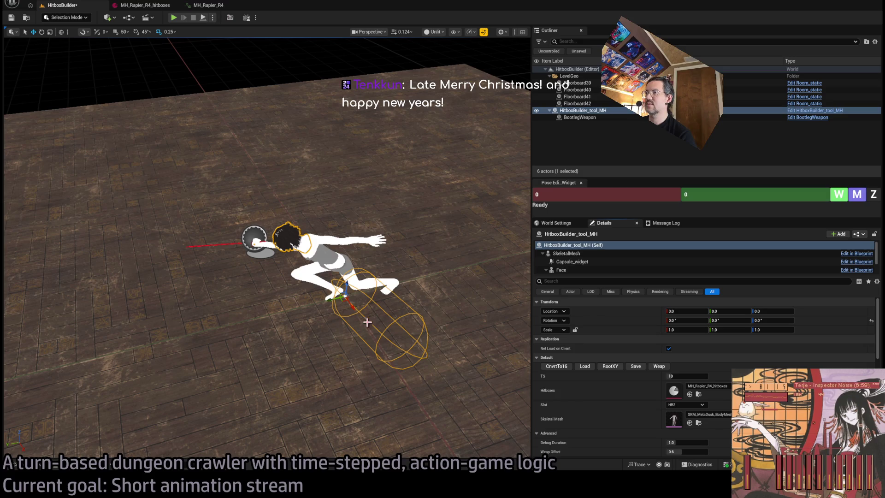
Move the capsule toward the sword hand, turn and lower it, and save at timestep 10
{"action": "key", "text": "e"}
{"action": "left_click_drag", "start_coordinate": [357, 314], "coordinate": [318, 310]}
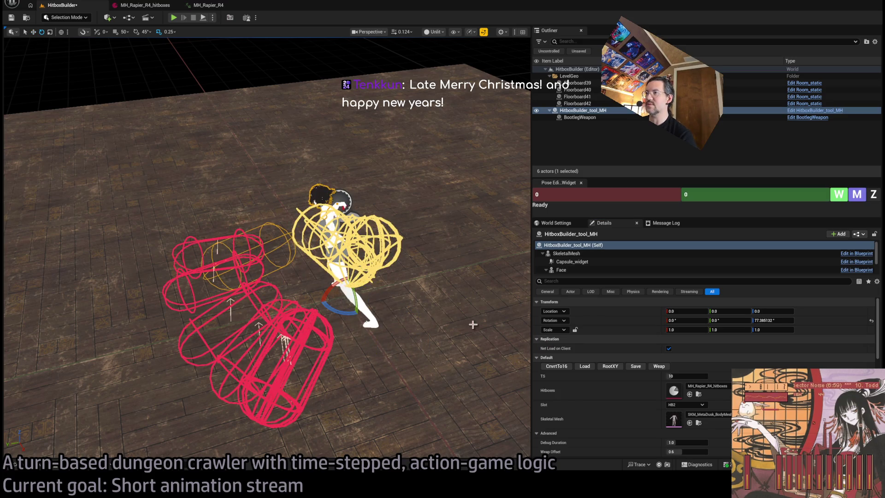
{"action": "key", "text": "ctrl+z"}
{"action": "left_click", "coordinate": [376, 331]}
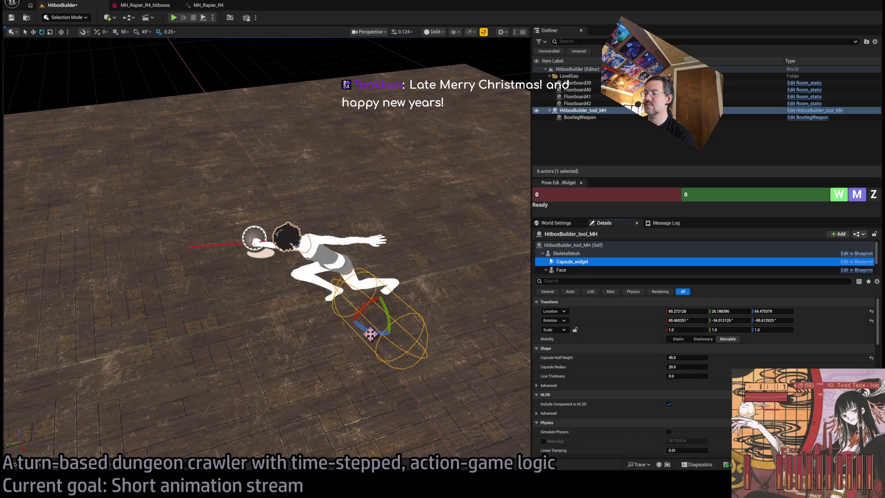
{"action": "key", "text": "w"}
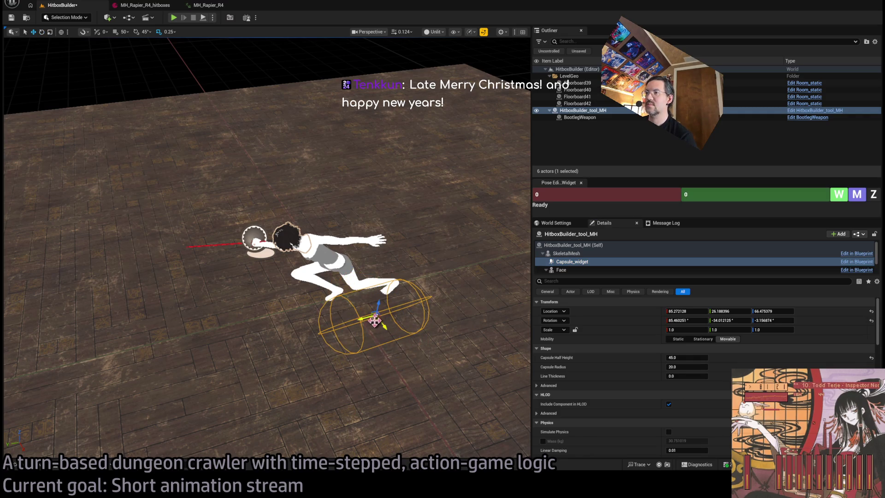
{"action": "mouse_move", "coordinate": [374, 322]}
{"action": "left_mouse_down"}
{"action": "mouse_move", "coordinate": [237, 296]}
{"action": "mouse_move", "coordinate": [244, 297]}
{"action": "left_mouse_up"}
{"action": "key", "text": "f"}
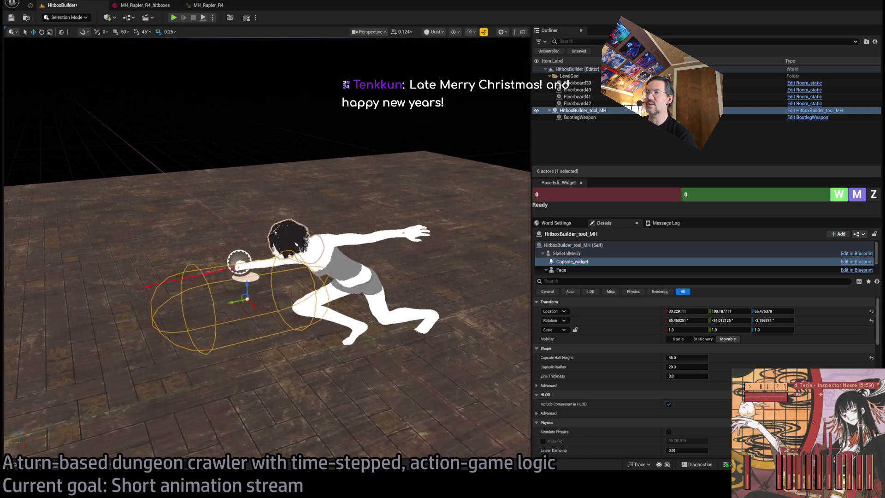
{"action": "key", "text": "e"}
{"action": "left_click_drag", "start_coordinate": [305, 319], "coordinate": [315, 318]}
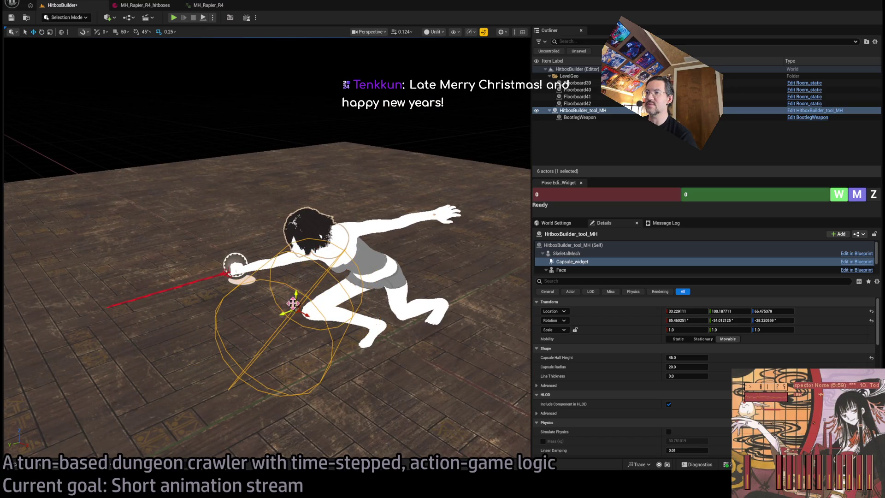
{"action": "left_click_drag", "start_coordinate": [293, 303], "coordinate": [295, 348]}
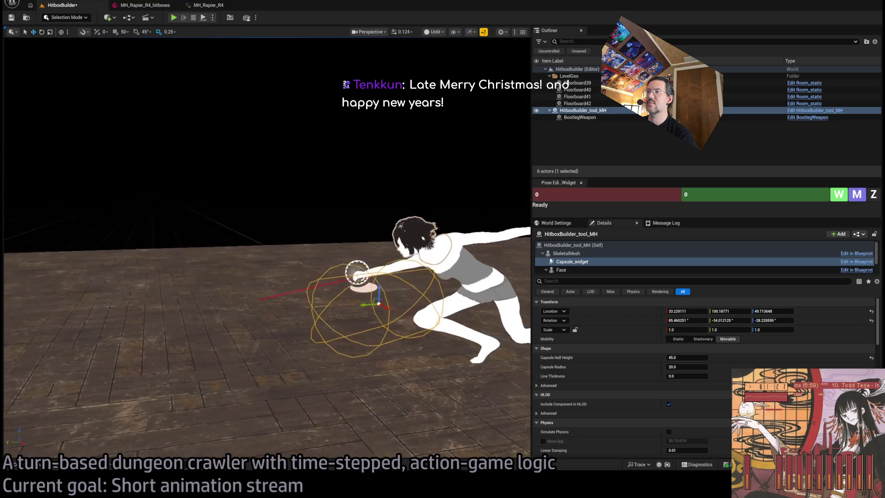
{"action": "left_click", "coordinate": [596, 245]}
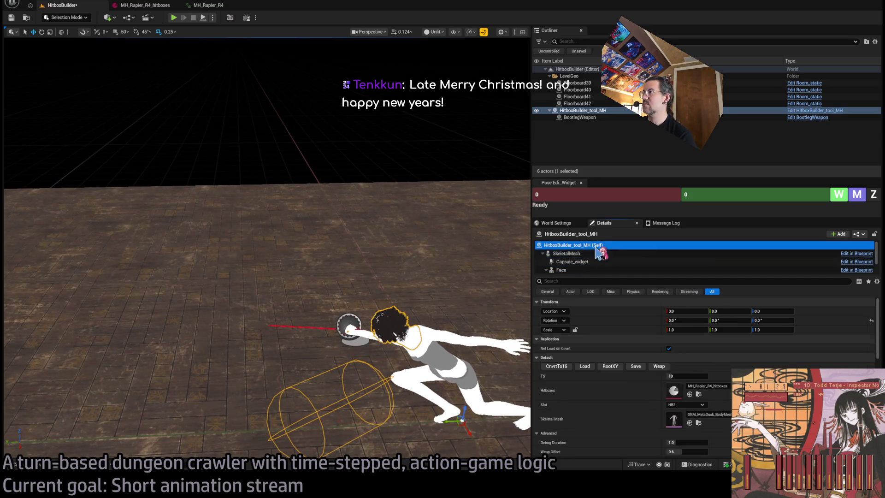
{"action": "left_click", "coordinate": [638, 367]}
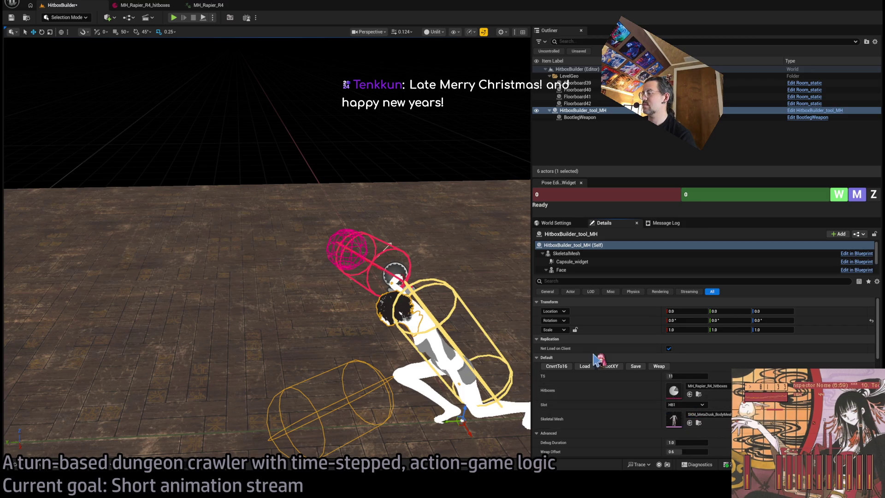
Preview the saved hitboxes at timesteps 7, 9 and 10, then select slot HB2
{"action": "mouse_move", "coordinate": [677, 376]}
{"action": "left_mouse_down"}
{"action": "mouse_move", "coordinate": [663, 376]}
{"action": "mouse_move", "coordinate": [697, 378]}
{"action": "left_mouse_up"}
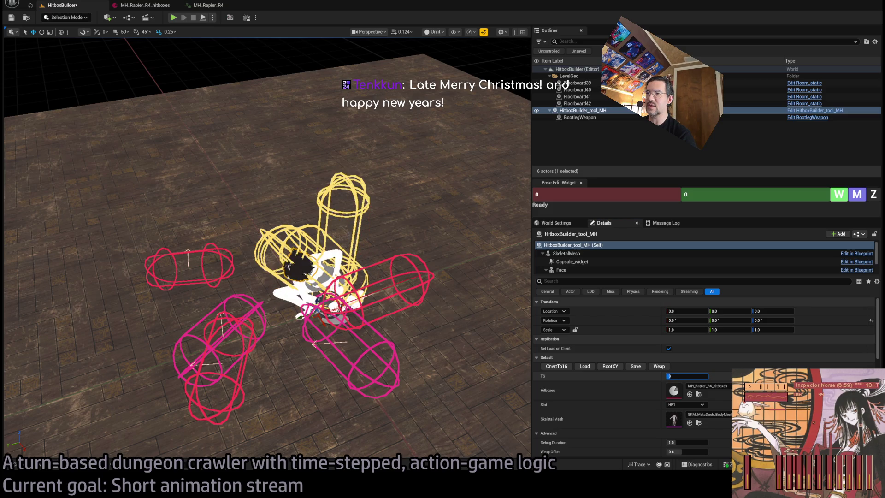
{"action": "left_click_drag", "start_coordinate": [697, 378], "coordinate": [694, 378]}
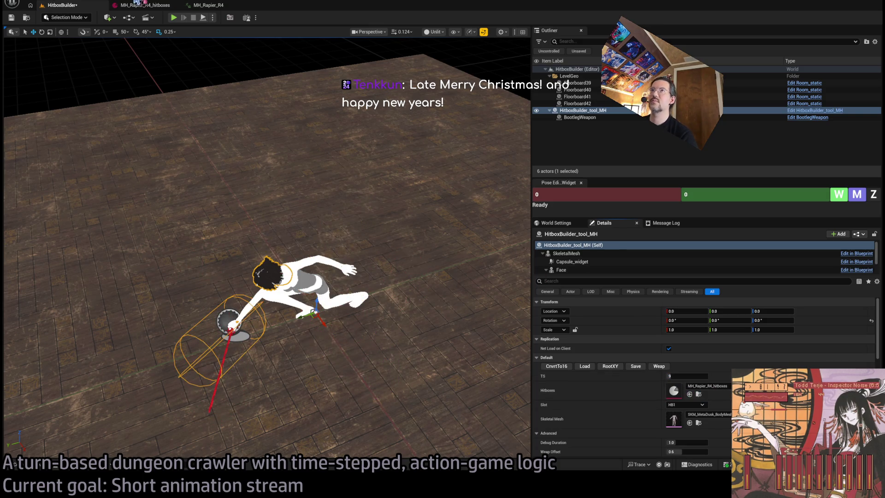
{"action": "left_click", "coordinate": [685, 376]}
{"action": "type", "text": "10"}
{"action": "key", "text": "Return"}
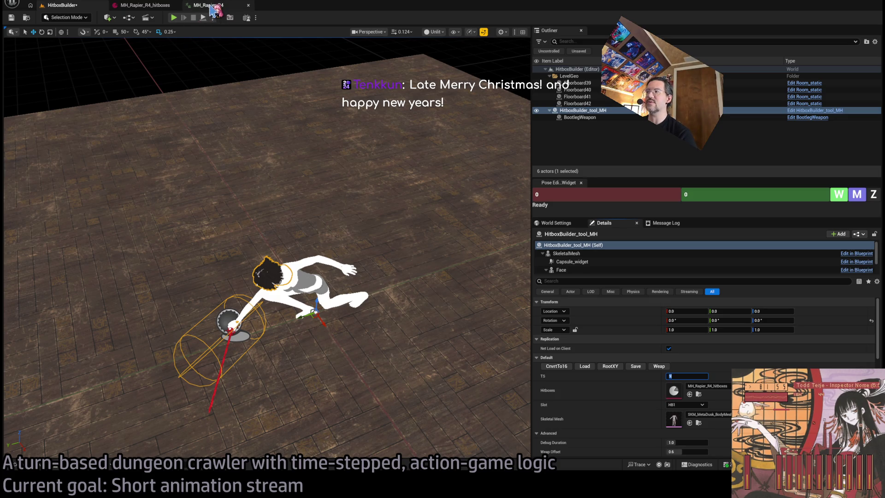
{"action": "type", "text": "10"}
{"action": "key", "text": "Return"}
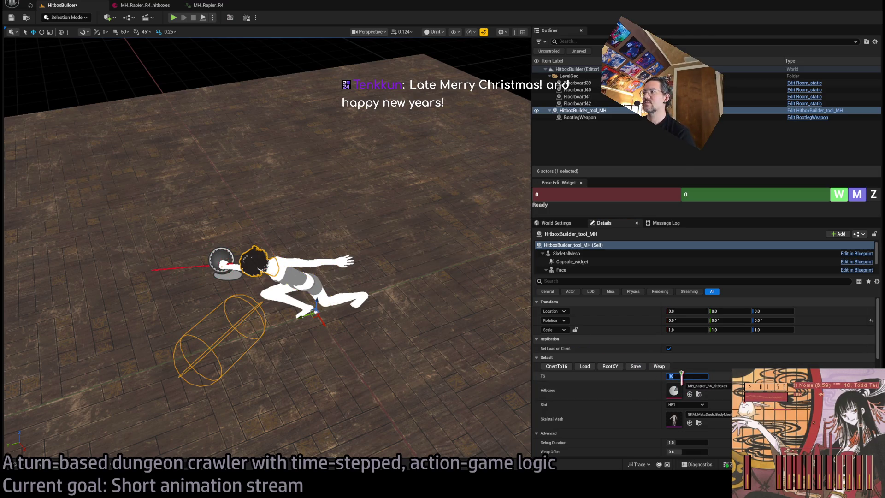
{"action": "mouse_move", "coordinate": [691, 377]}
{"action": "left_mouse_down"}
{"action": "mouse_move", "coordinate": [677, 377]}
{"action": "mouse_move", "coordinate": [686, 377]}
{"action": "left_mouse_up"}
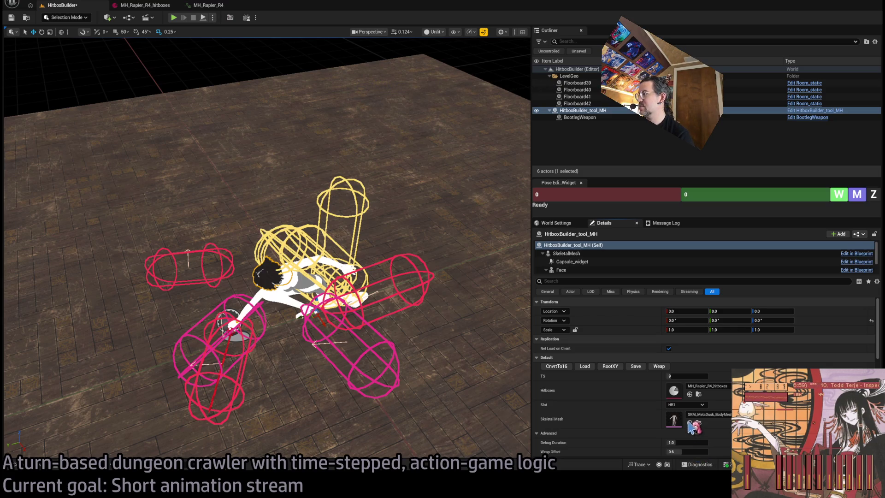
{"action": "left_click", "coordinate": [585, 367]}
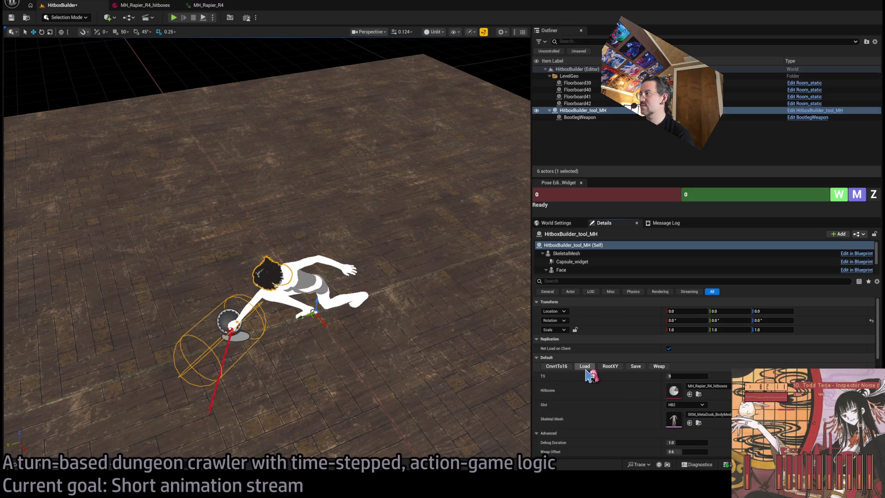
Load slot HB2 at timestep 10 and nudge its capsule toward the sword hand
{"action": "left_click", "coordinate": [585, 367]}
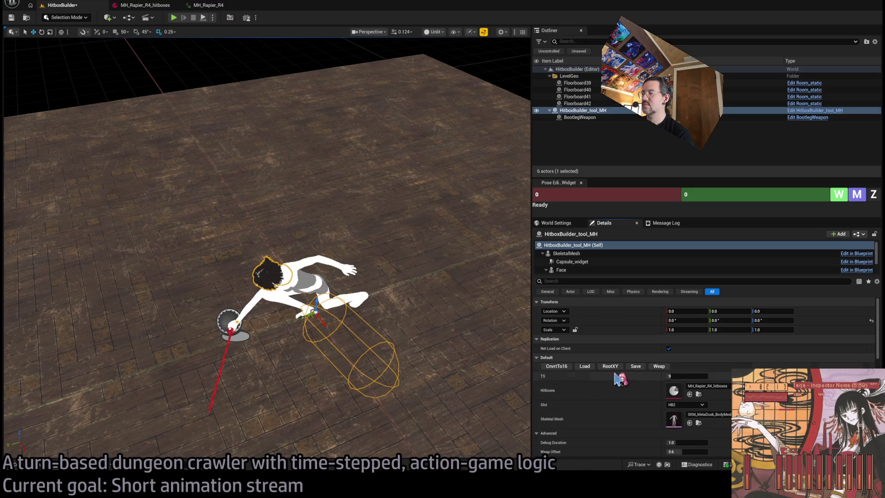
{"action": "type", "text": "10"}
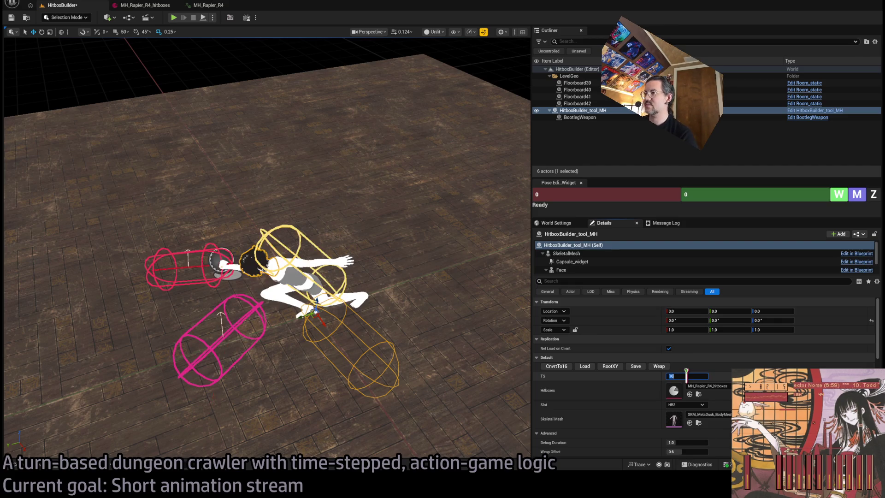
{"action": "key", "text": "Return"}
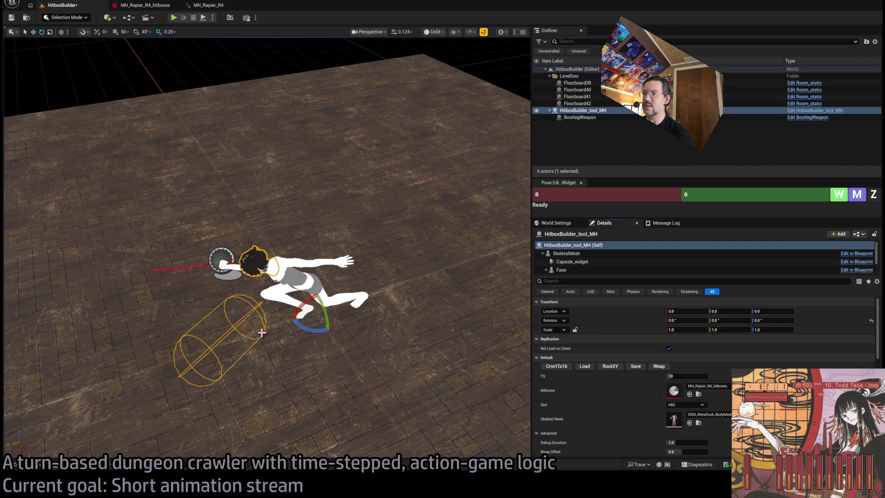
{"action": "left_click", "coordinate": [572, 262]}
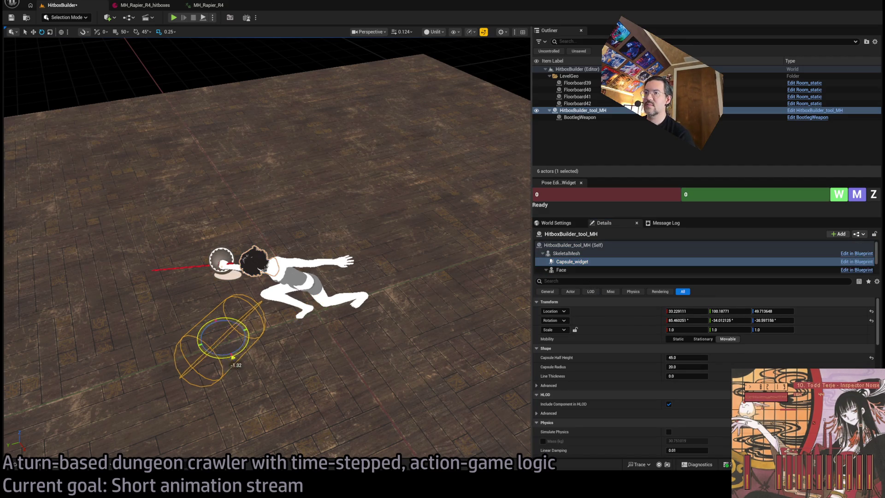
{"action": "left_click_drag", "start_coordinate": [220, 346], "coordinate": [247, 365]}
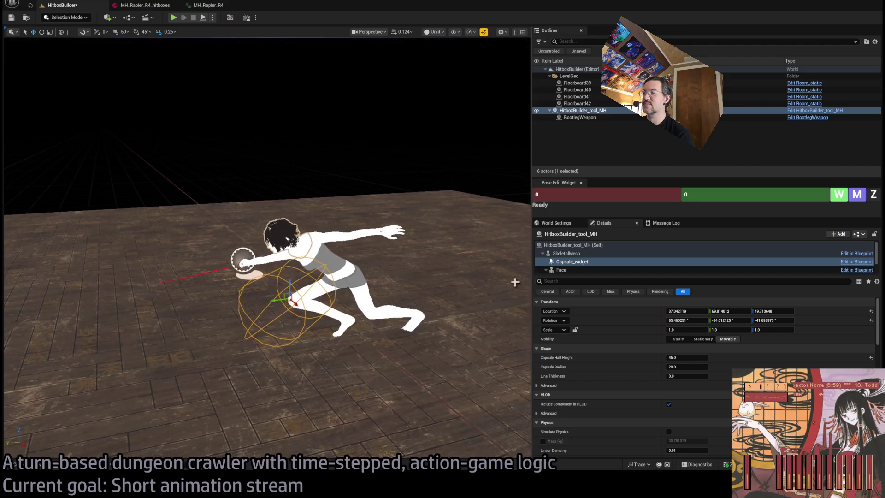
{"action": "left_click", "coordinate": [572, 245]}
Switch to slot HB1 at timestep 9 and move its capsule onto the rapier thrust
{"action": "left_click_drag", "start_coordinate": [686, 377], "coordinate": [674, 376]}
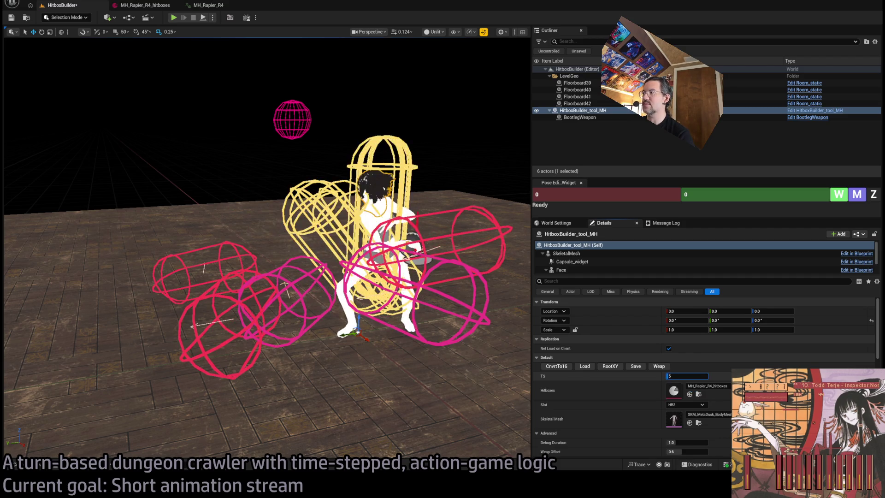
{"action": "left_click", "coordinate": [686, 404]}
{"action": "left_click", "coordinate": [678, 412]}
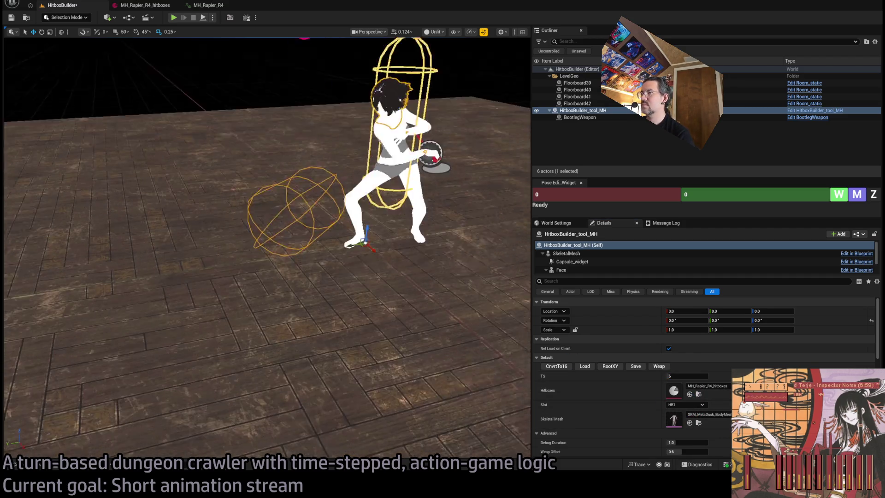
{"action": "left_click", "coordinate": [674, 377]}
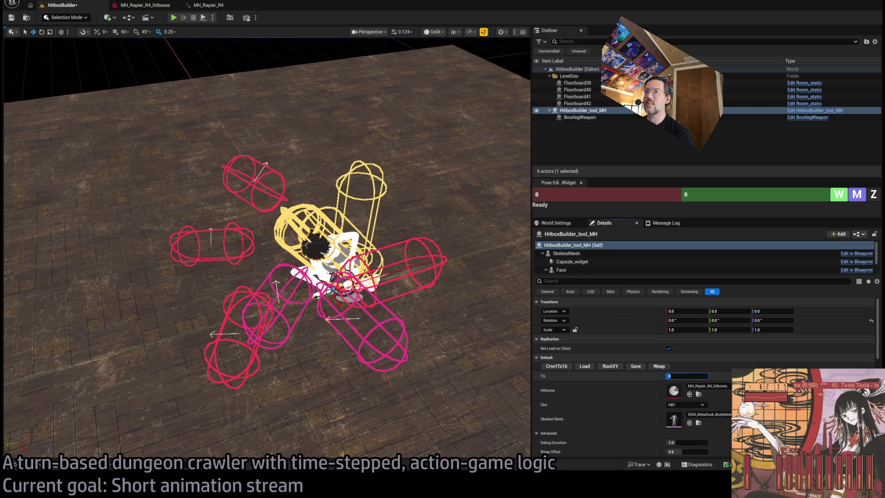
{"action": "type", "text": "9"}
{"action": "key", "text": "Return"}
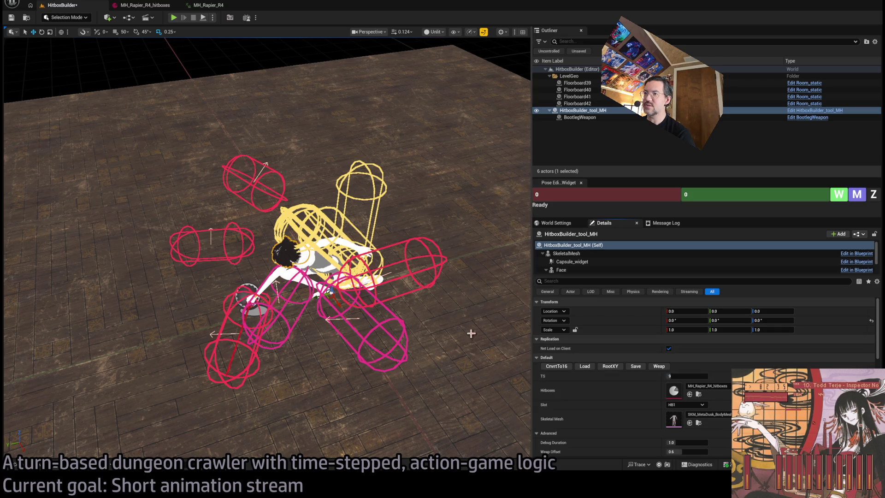
{"action": "left_click_drag", "start_coordinate": [471, 333], "coordinate": [456, 290]}
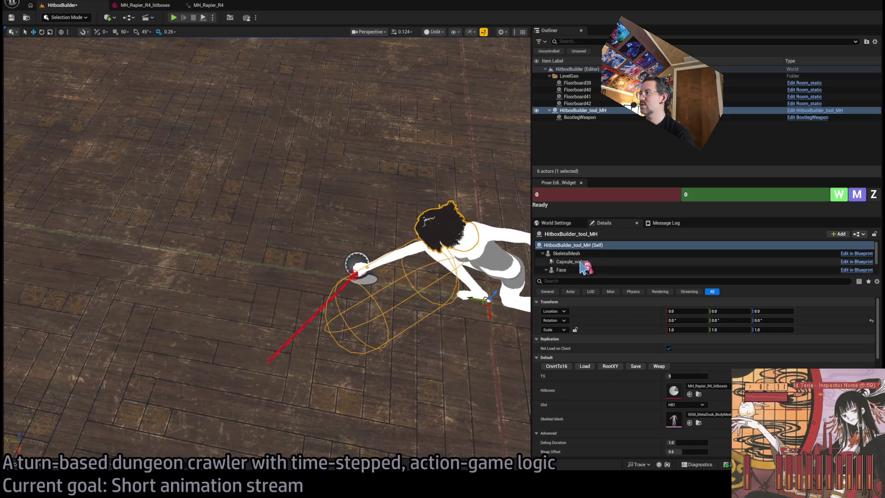
{"action": "left_click", "coordinate": [581, 262]}
{"action": "mouse_move", "coordinate": [391, 298]}
{"action": "left_mouse_down"}
{"action": "mouse_move", "coordinate": [362, 353]}
{"action": "mouse_move", "coordinate": [382, 325]}
{"action": "mouse_move", "coordinate": [444, 300]}
{"action": "left_mouse_up"}
{"action": "key", "text": "e"}
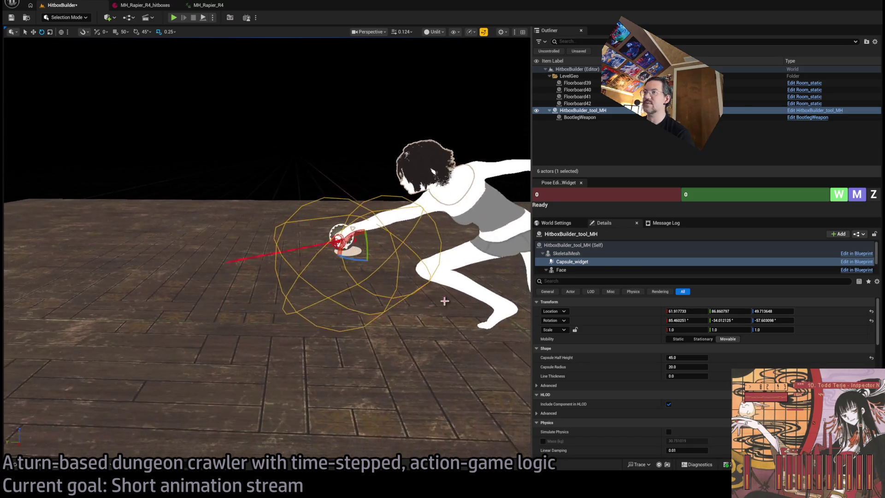
{"action": "left_click", "coordinate": [445, 301]}
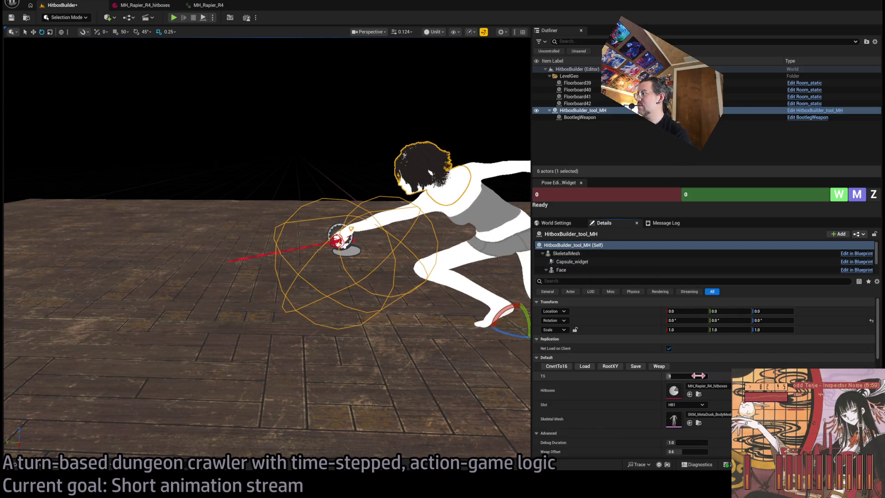
Step the preview through timesteps 10, 11 and 15, then bring up the browser
{"action": "type", "text": "10"}
{"action": "key", "text": "Return"}
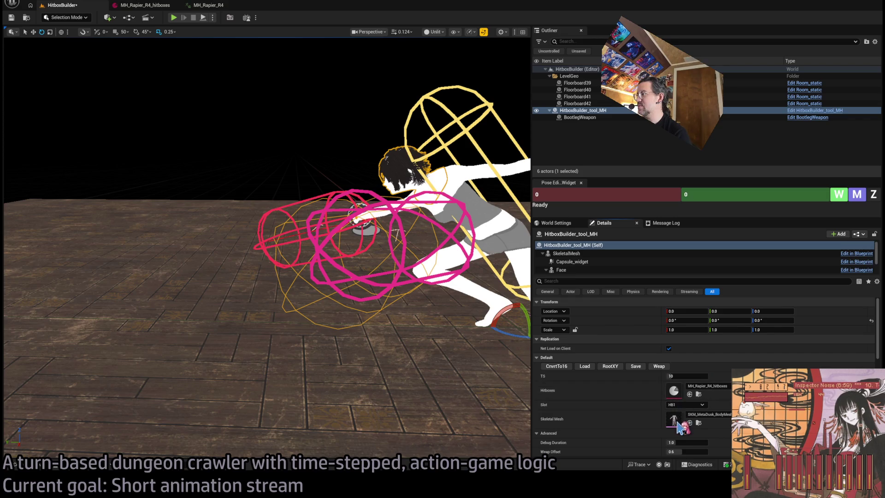
{"action": "left_click", "coordinate": [637, 367]}
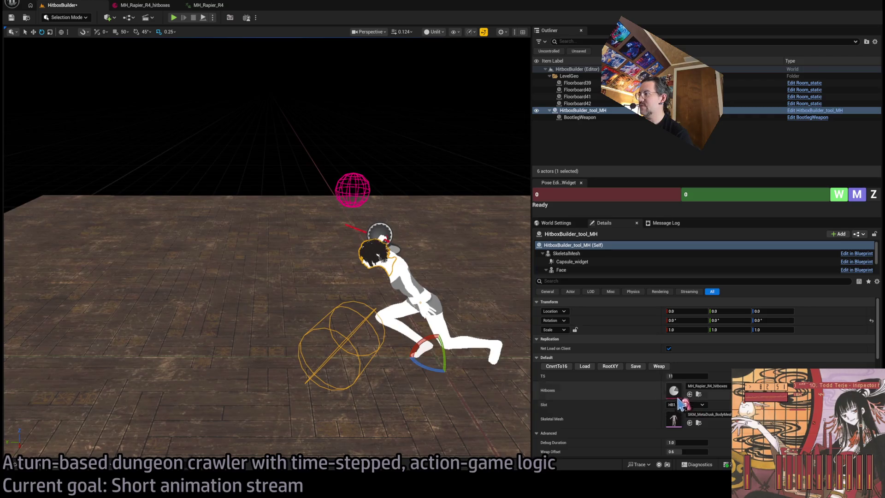
{"action": "left_click_drag", "start_coordinate": [670, 376], "coordinate": [682, 376]}
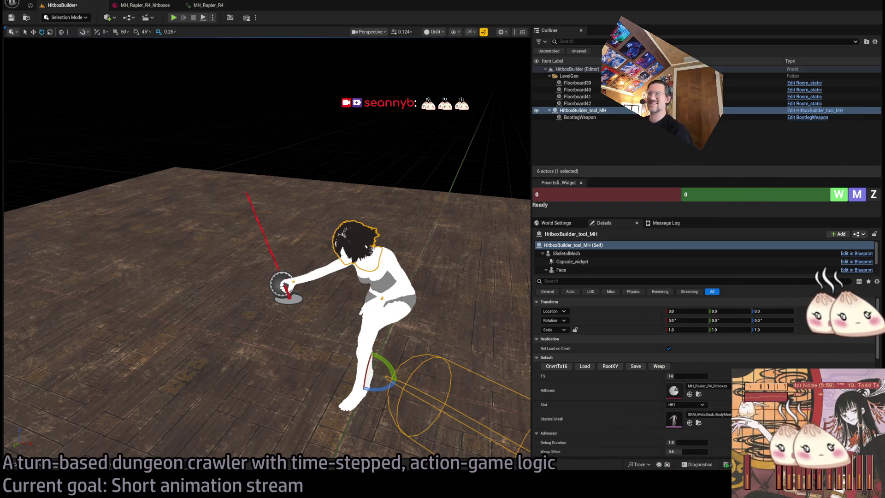
{"action": "key", "text": "alt+Tab"}
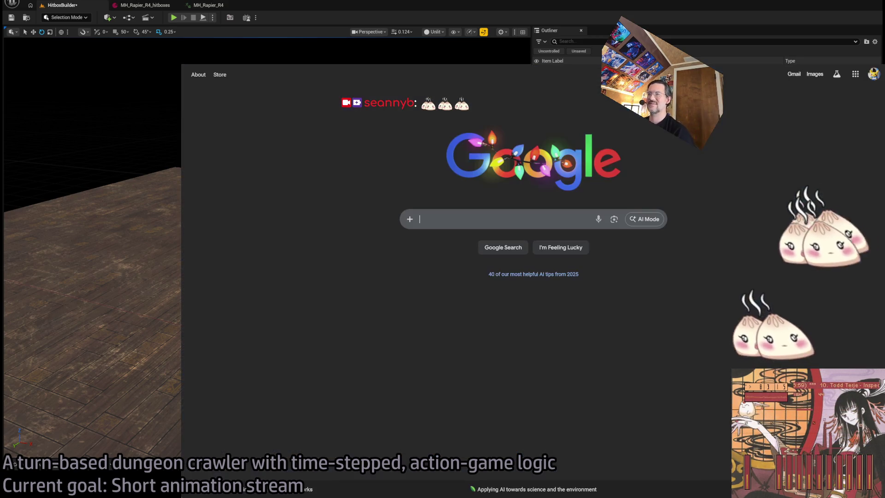
Glance at the Twitch Following page, go back to Google, and return to Unreal
{"action": "key", "text": "ctrl+Tab"}
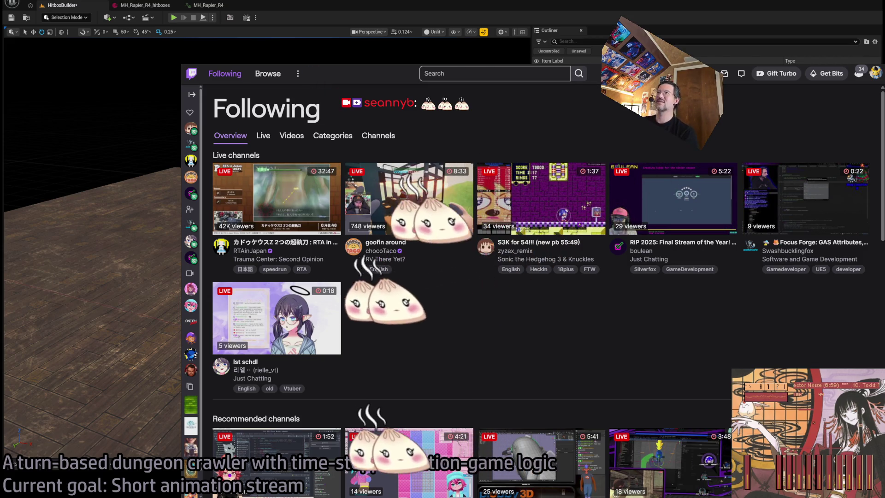
{"action": "key", "text": "ctrl+Tab"}
{"action": "key", "text": "alt+Tab"}
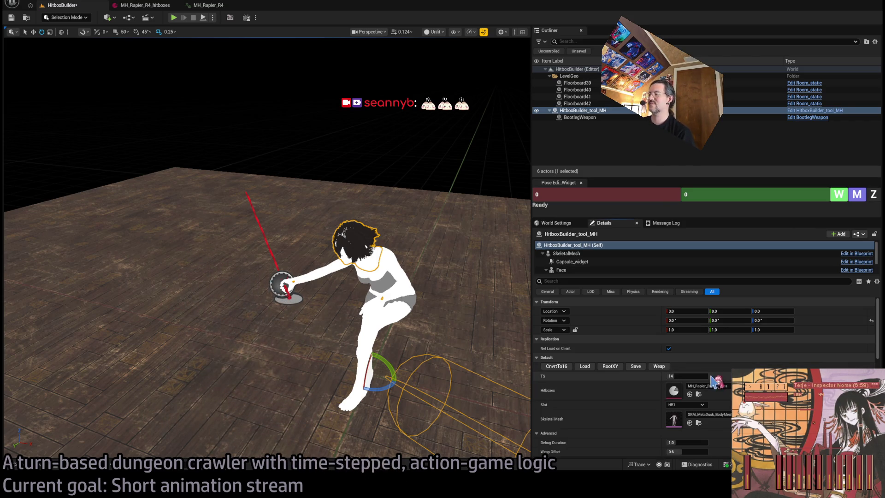
Step the attack preview through timesteps 11, 16, then 11 to 15 in order
{"action": "type", "text": "11"}
{"action": "key", "text": "Return"}
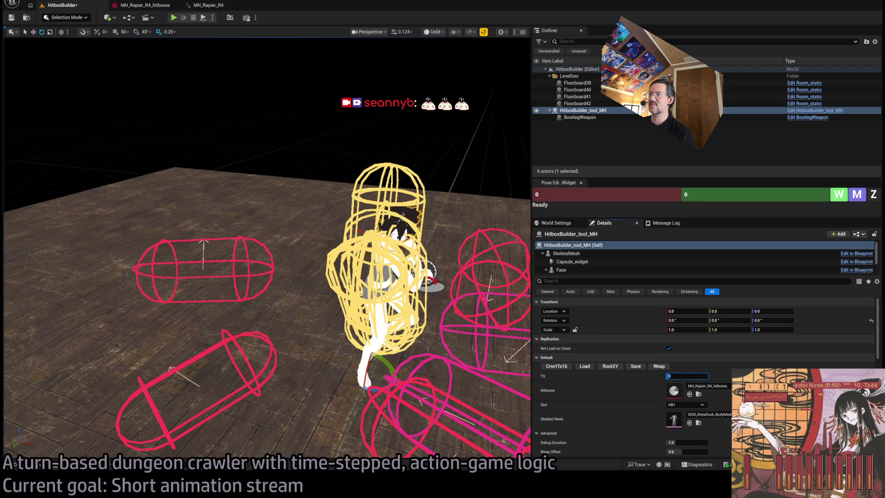
{"action": "type", "text": "16"}
{"action": "key", "text": "Return"}
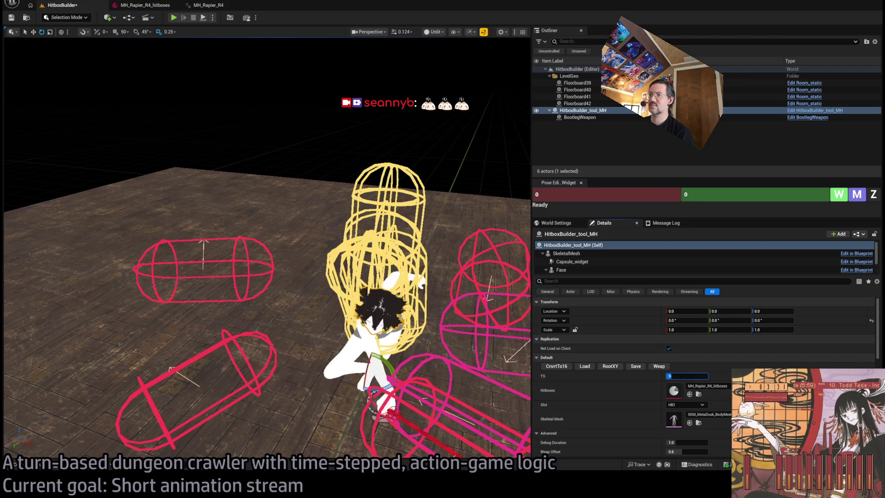
{"action": "type", "text": "11"}
{"action": "key", "text": "Return"}
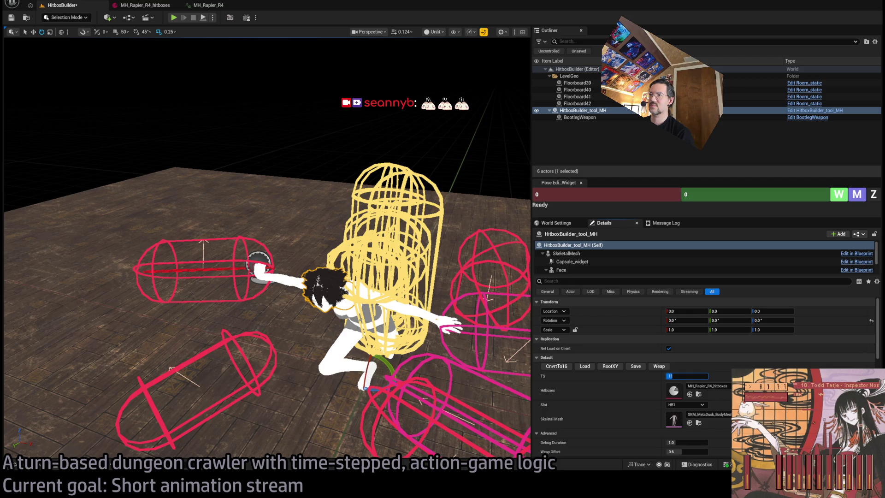
{"action": "type", "text": "12"}
{"action": "key", "text": "Return"}
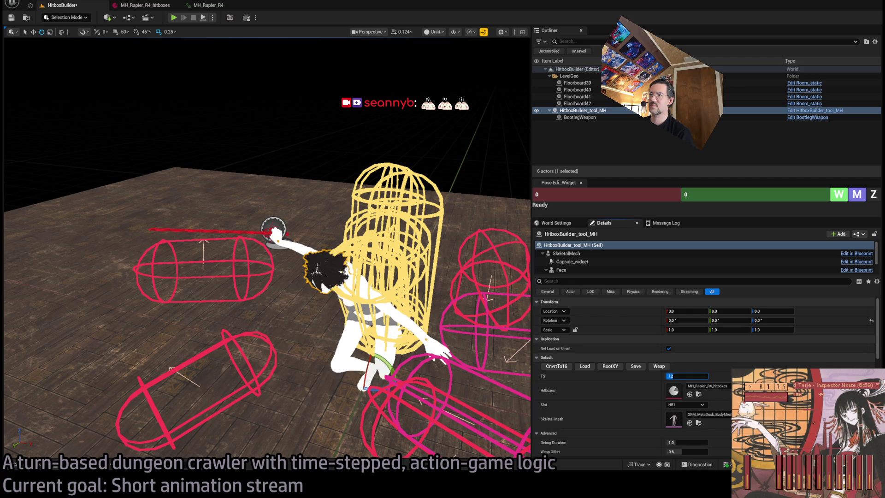
{"action": "type", "text": "13"}
{"action": "key", "text": "Return"}
{"action": "type", "text": "14"}
{"action": "key", "text": "Return"}
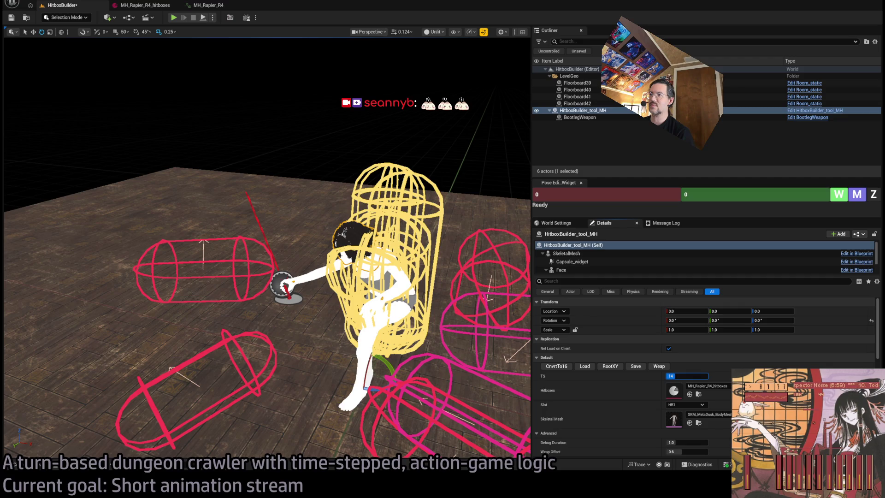
{"action": "type", "text": "15"}
{"action": "key", "text": "Return"}
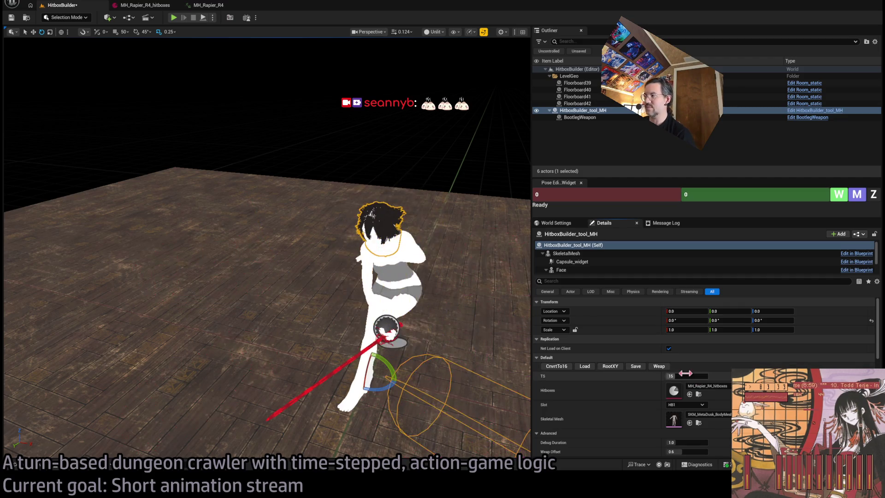
{"action": "key", "text": "Return"}
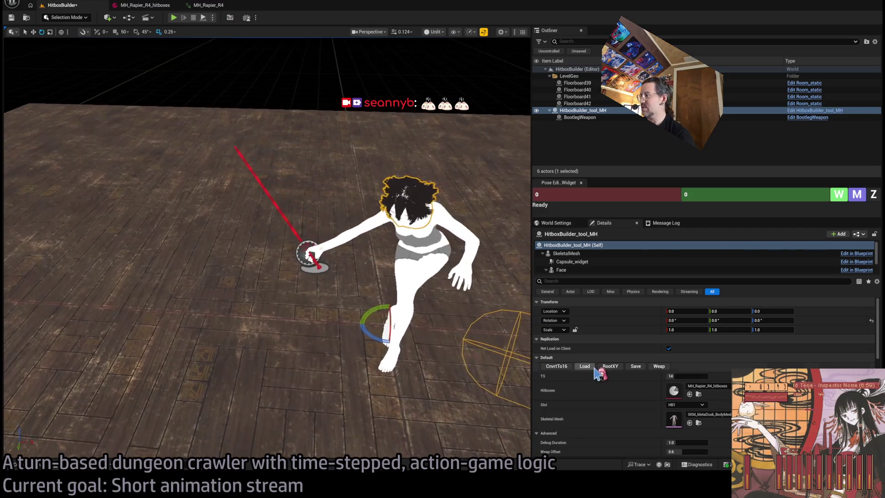
Place the weapon hitbox on the sword blade at timesteps 15 and 16
{"action": "left_click", "coordinate": [659, 366]}
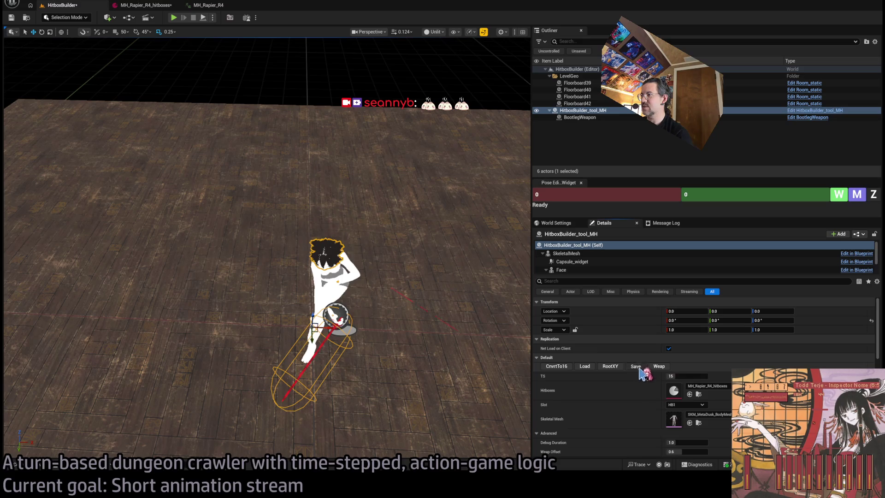
{"action": "left_click_drag", "start_coordinate": [678, 377], "coordinate": [684, 377]}
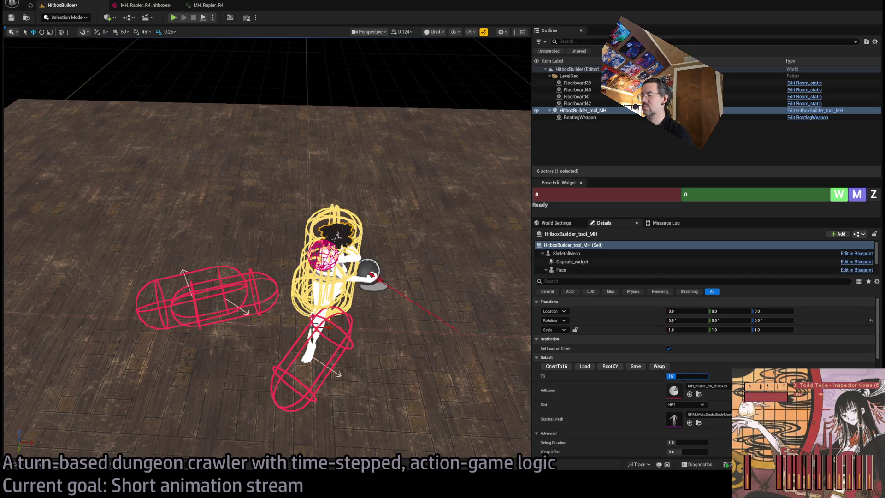
{"action": "left_click", "coordinate": [658, 367]}
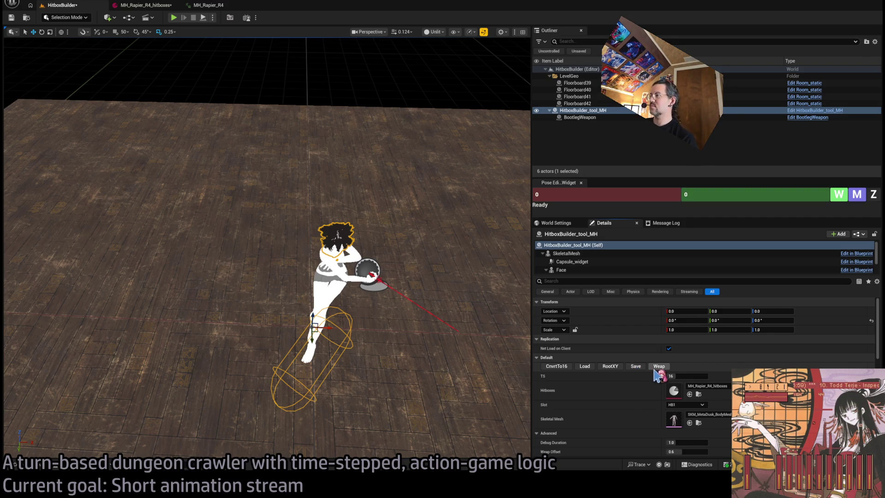
{"action": "left_click", "coordinate": [658, 367]}
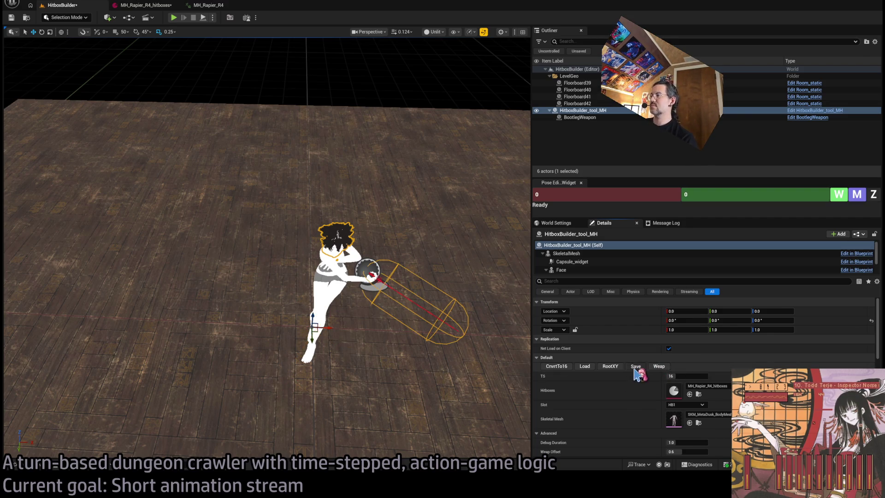
{"action": "mouse_move", "coordinate": [677, 377]}
{"action": "left_mouse_down"}
{"action": "mouse_move", "coordinate": [696, 377]}
{"action": "mouse_move", "coordinate": [668, 377]}
{"action": "mouse_move", "coordinate": [683, 377]}
{"action": "left_mouse_up"}
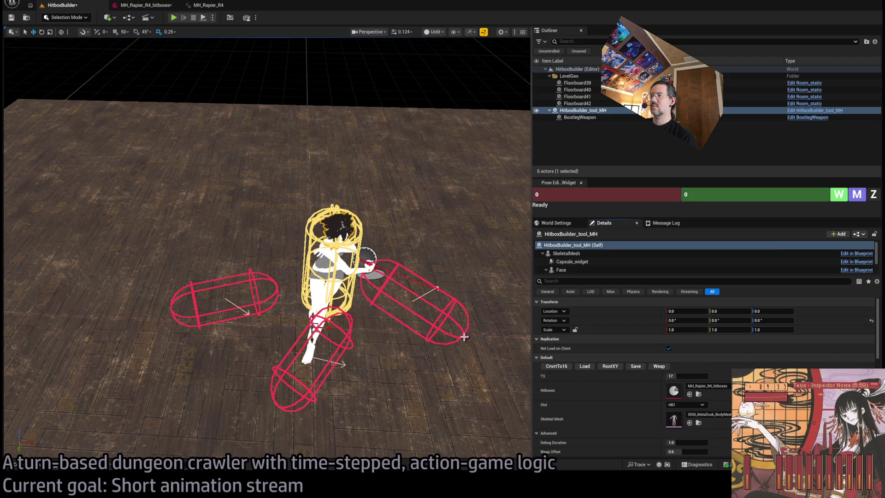
{"action": "mouse_move", "coordinate": [413, 363]}
{"action": "left_mouse_down"}
{"action": "mouse_move", "coordinate": [397, 332]}
{"action": "mouse_move", "coordinate": [378, 360]}
{"action": "left_mouse_up"}
Scrub through timesteps 22, 13 and 17, settling the preview on timestep 16
{"action": "left_click", "coordinate": [687, 375]}
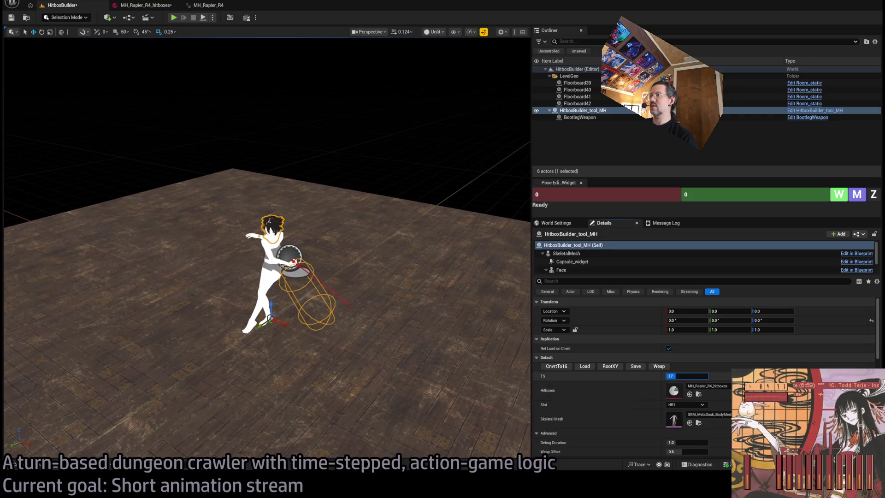
{"action": "left_click_drag", "start_coordinate": [687, 376], "coordinate": [691, 376]}
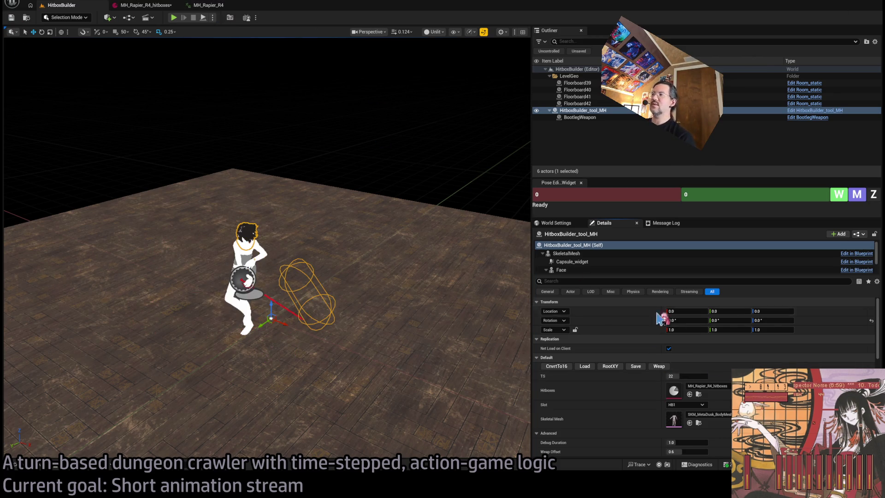
{"action": "left_click", "coordinate": [687, 376]}
{"action": "type", "text": "13"}
{"action": "key", "text": "Return"}
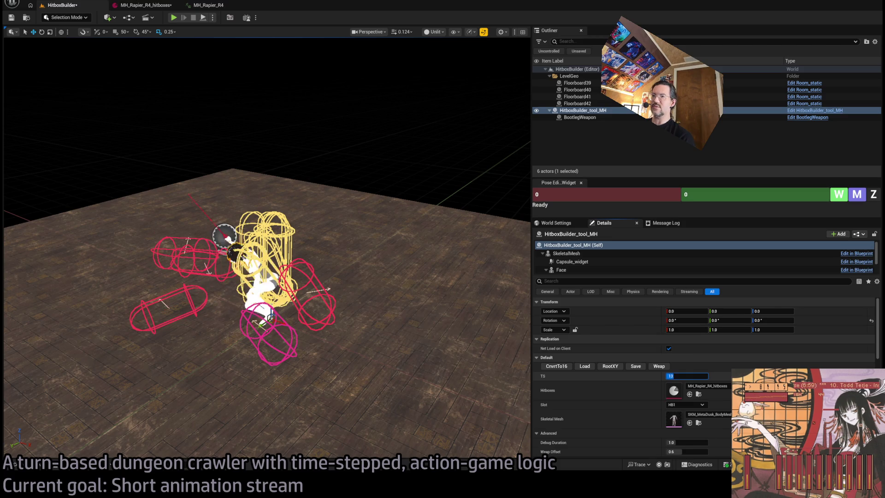
{"action": "type", "text": "17"}
{"action": "key", "text": "Return"}
{"action": "type", "text": "16"}
{"action": "key", "text": "Return"}
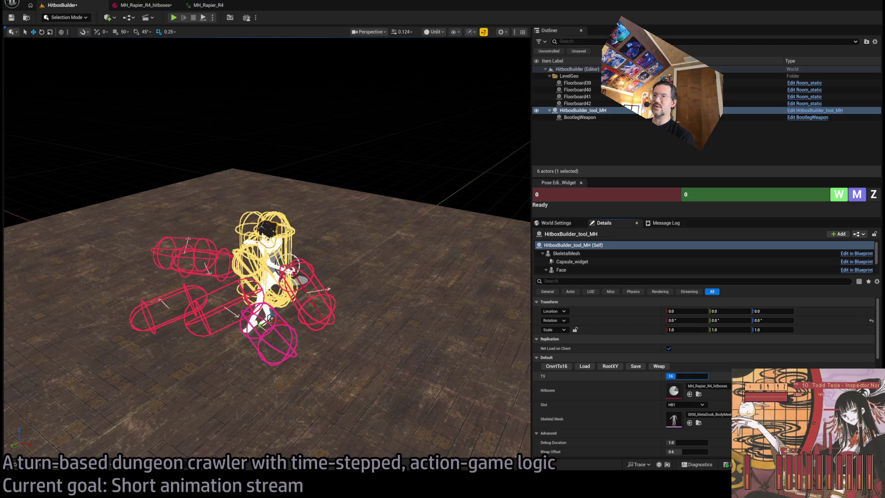
{"action": "left_click", "coordinate": [210, 9]}
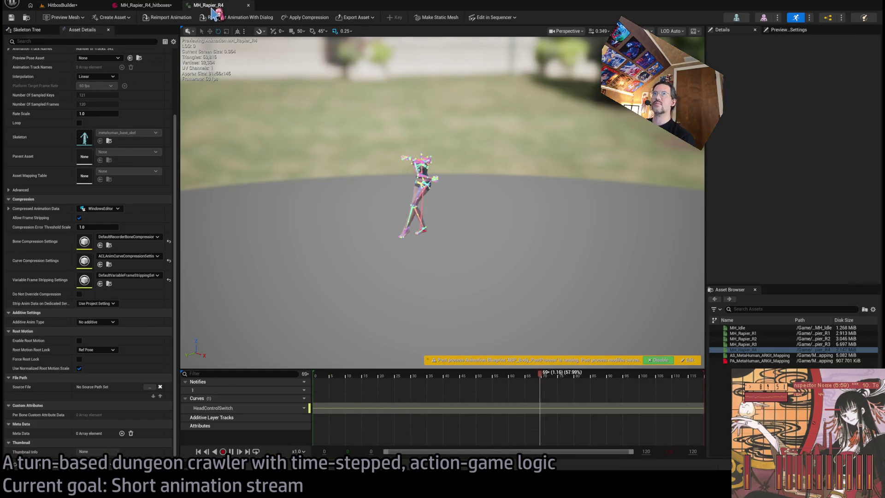
Enable root motion on MH_Rapier_R4, check the hitboxes asset's sim params, then go back to the level
{"action": "left_click", "coordinate": [80, 341]}
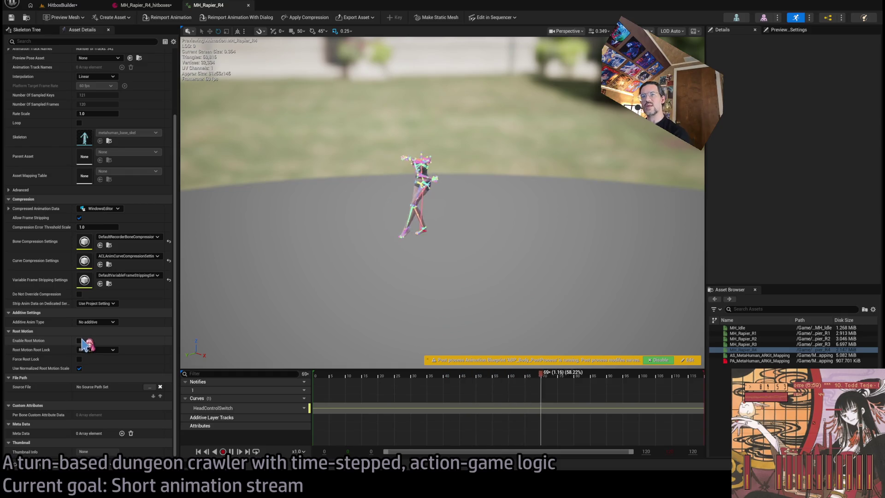
{"action": "left_click", "coordinate": [143, 5]}
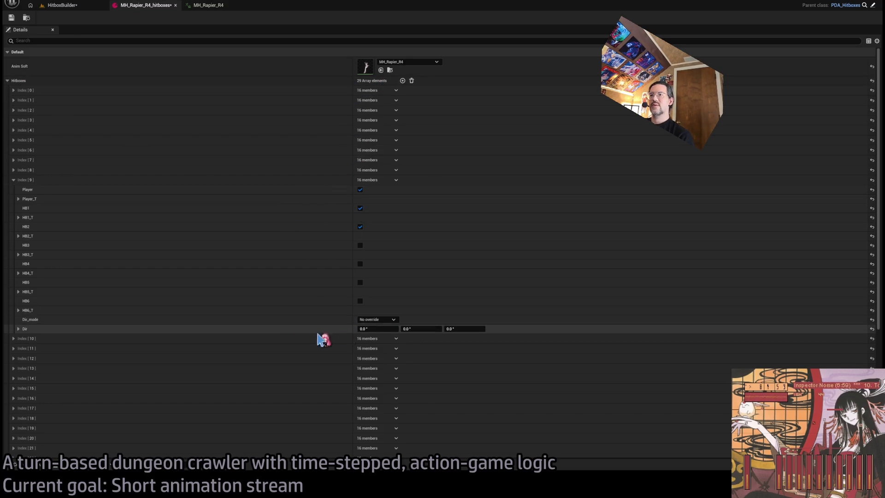
{"action": "scroll", "coordinate": [308, 230], "scroll_direction": "down", "scroll_amount": 2}
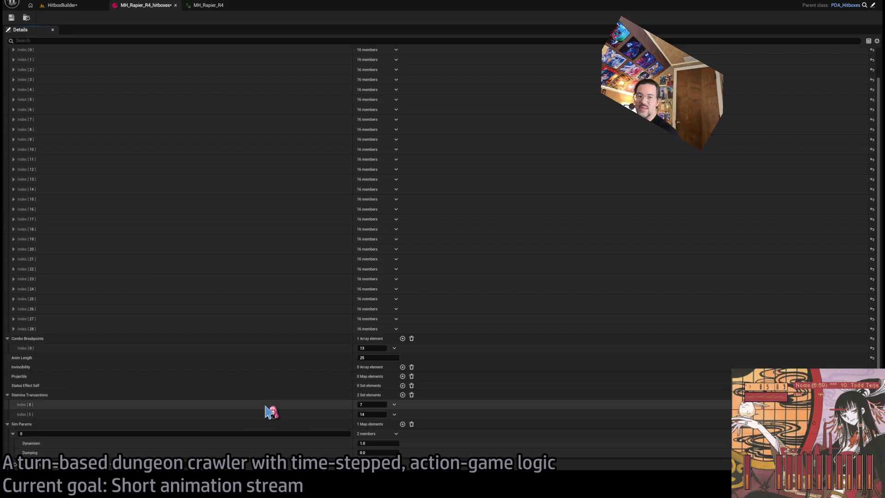
{"action": "left_click", "coordinate": [83, 13]}
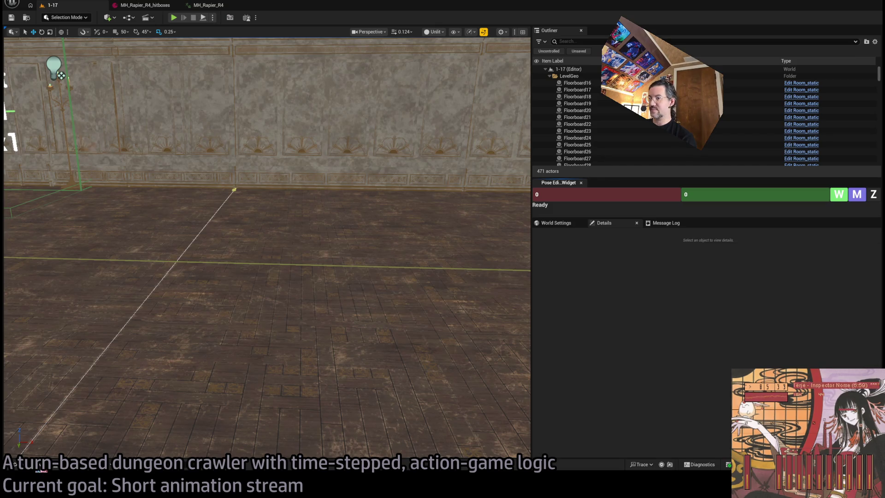
Open the Actions04_Weapons_DT data table from the RPG folder
{"action": "left_click", "coordinate": [41, 468]}
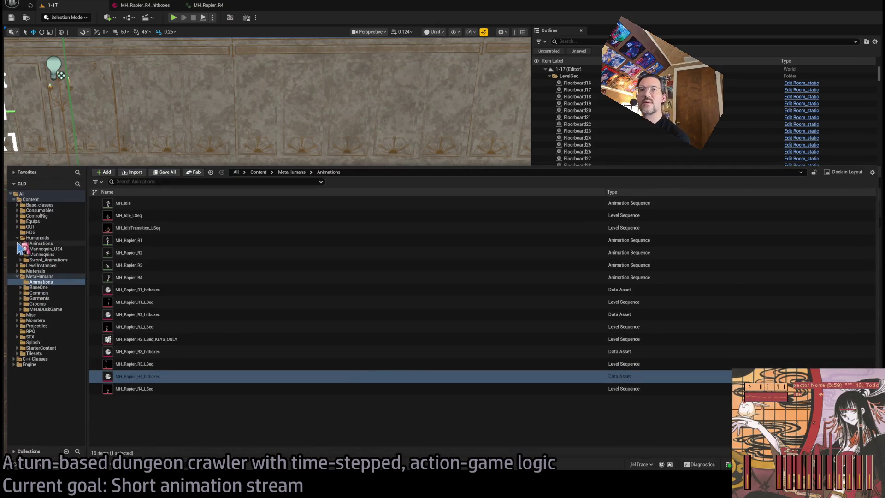
{"action": "left_click", "coordinate": [17, 238]}
{"action": "left_click", "coordinate": [17, 255]}
{"action": "left_click", "coordinate": [30, 276]}
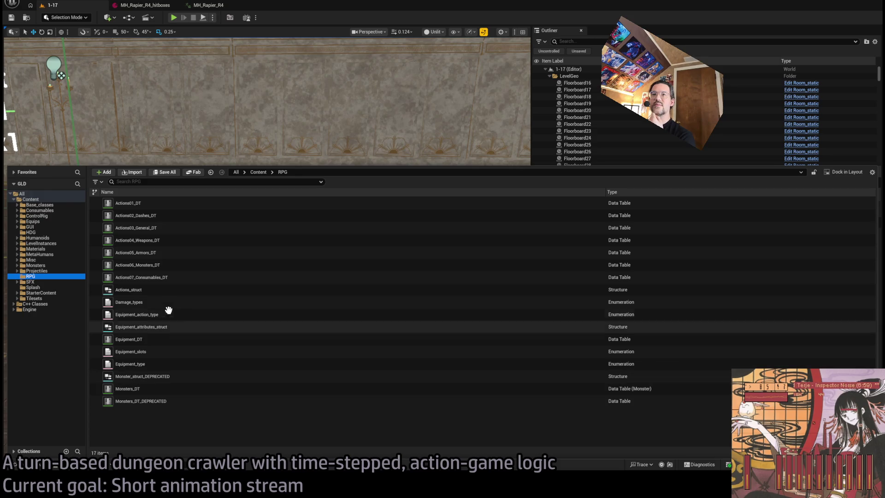
{"action": "double_click", "coordinate": [177, 239]}
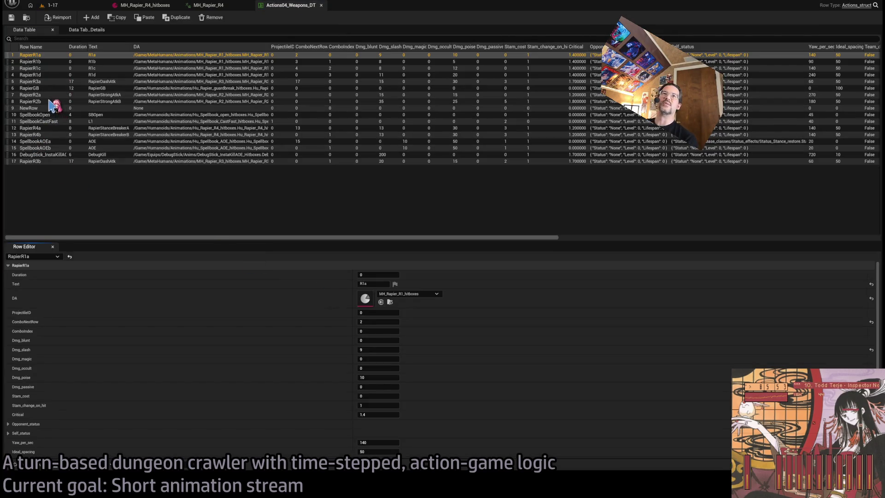
Lower the RapierR4b row's stamina cost from 3 to 2 and save the data table
{"action": "left_click", "coordinate": [52, 129]}
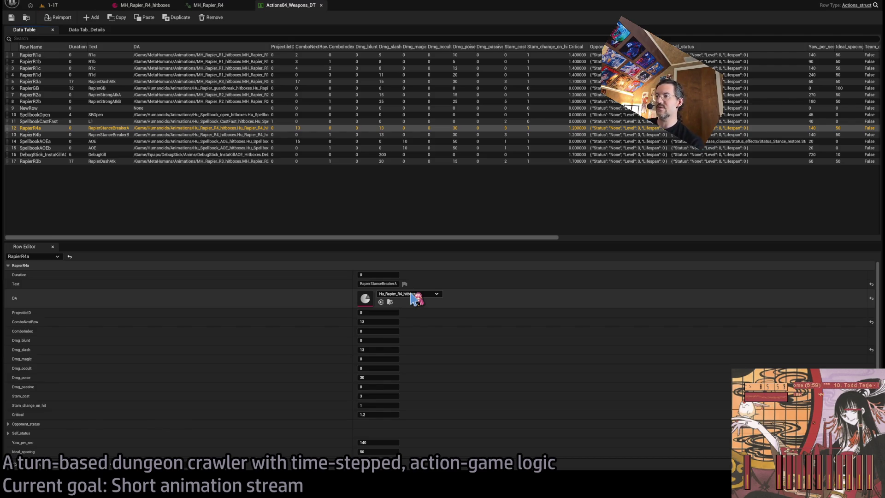
{"action": "left_click", "coordinate": [116, 135]}
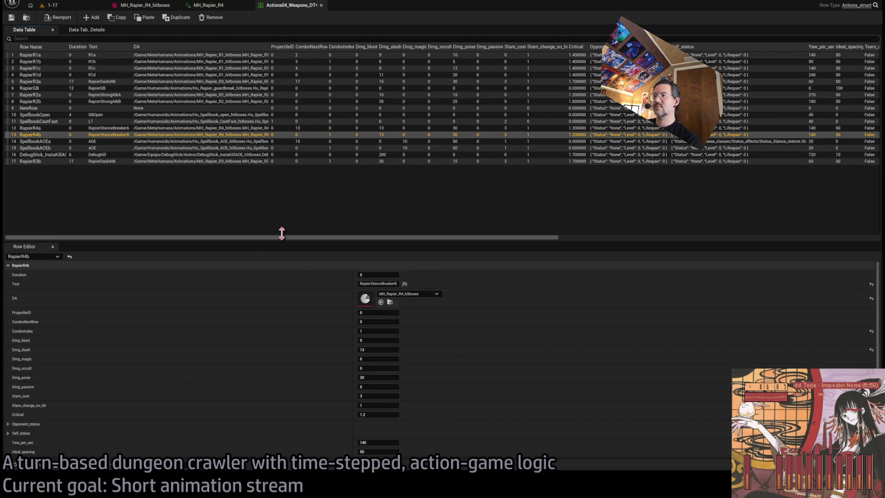
{"action": "left_click", "coordinate": [112, 128]}
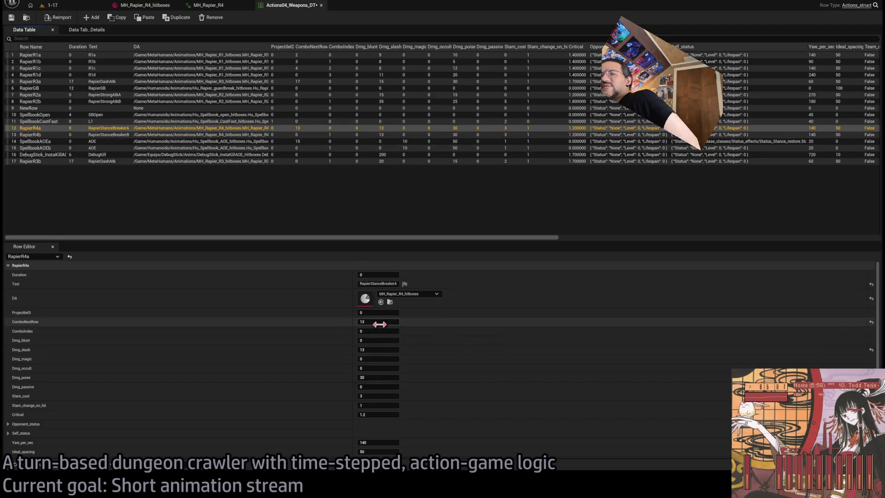
{"action": "scroll", "coordinate": [379, 324], "scroll_direction": "down", "scroll_amount": 5}
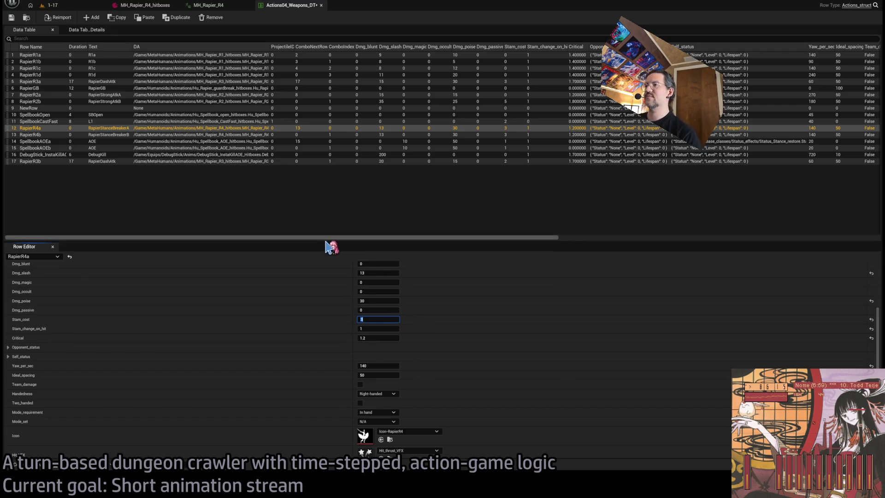
{"action": "left_click", "coordinate": [131, 134]}
{"action": "left_click_drag", "start_coordinate": [380, 319], "coordinate": [373, 320]}
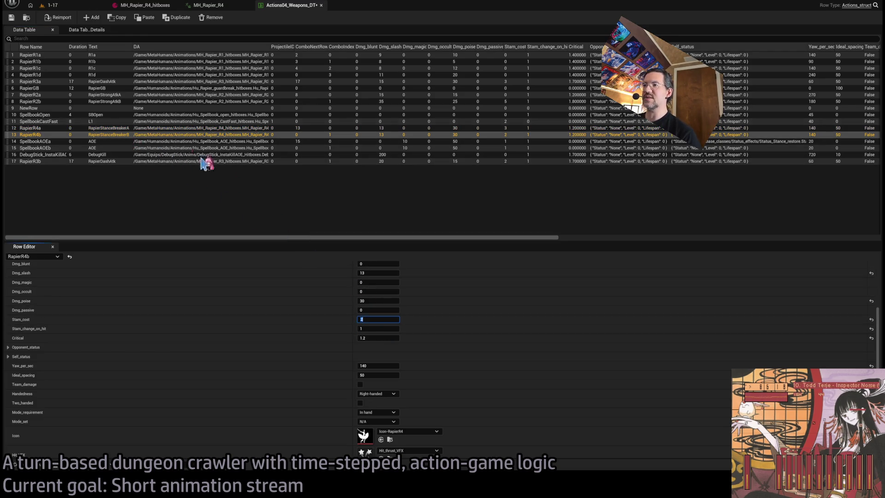
{"action": "left_click", "coordinate": [12, 18]}
{"action": "left_click", "coordinate": [52, 5]}
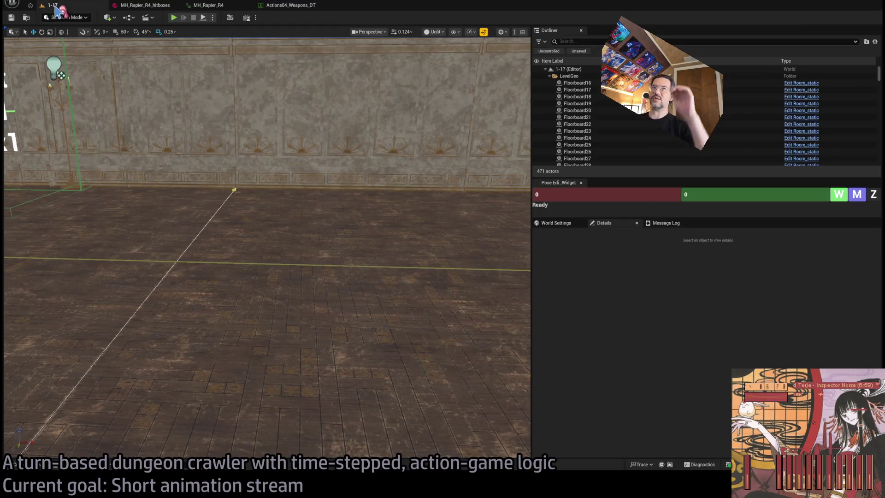
{"action": "left_click", "coordinate": [174, 19]}
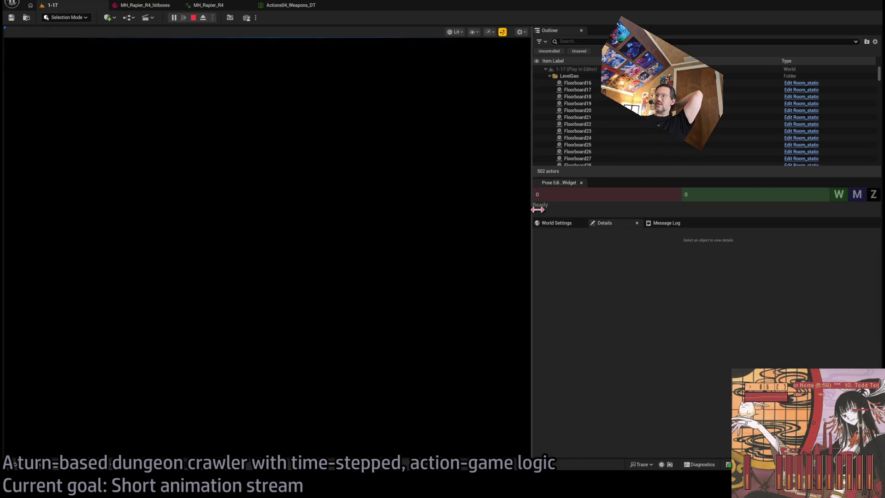
Run a queued double stance-breaker on the cat enemy, replay it three times, then stop
{"action": "left_click_drag", "start_coordinate": [530, 208], "coordinate": [772, 233]}
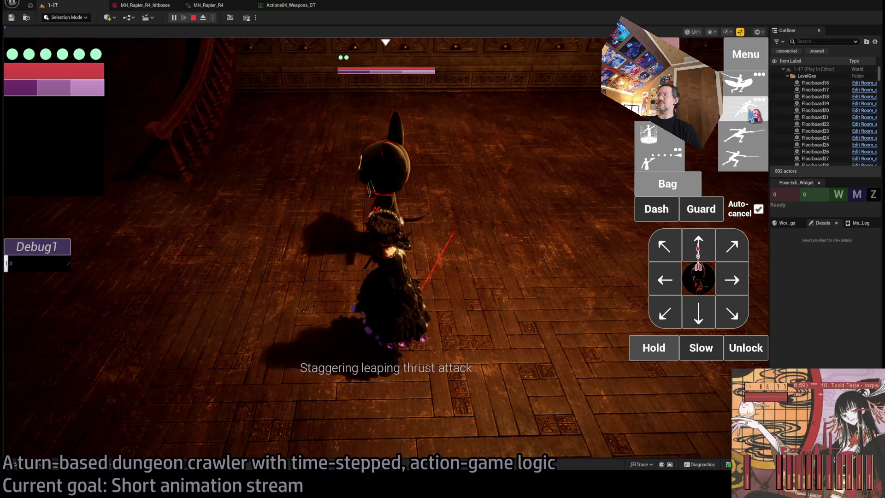
{"action": "left_click", "coordinate": [742, 83]}
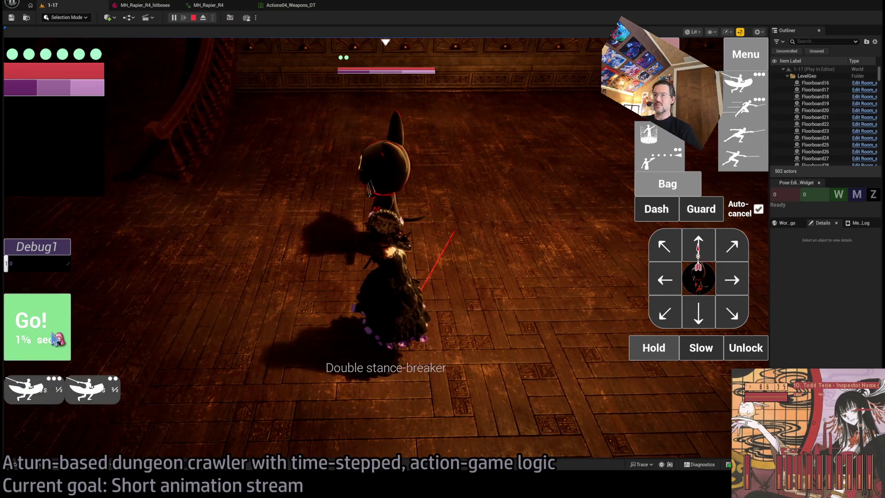
{"action": "left_click", "coordinate": [55, 339]}
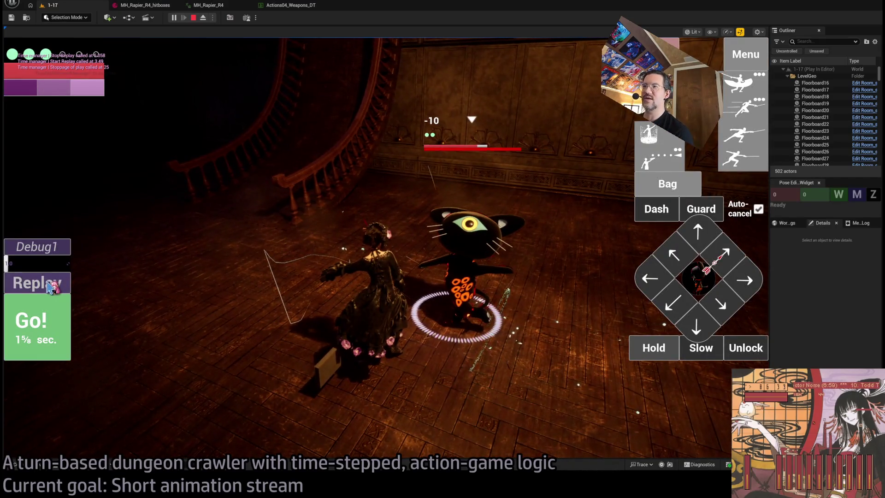
{"action": "left_click", "coordinate": [46, 288]}
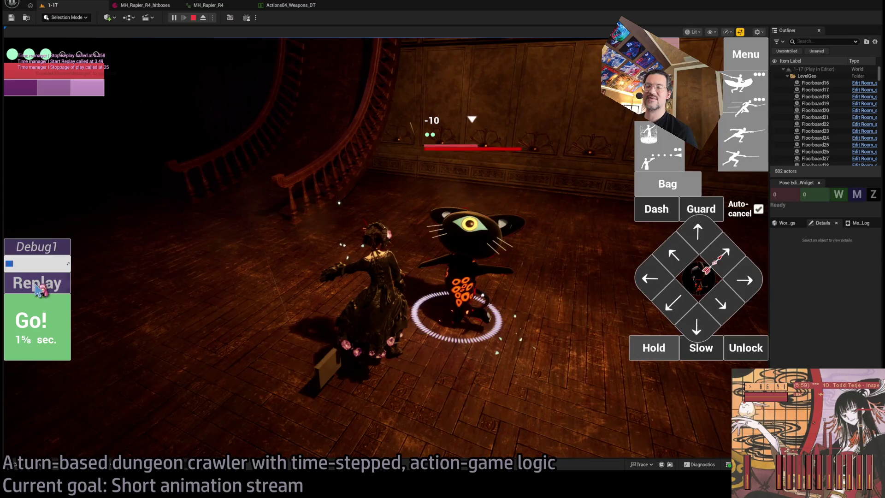
{"action": "left_click", "coordinate": [46, 290]}
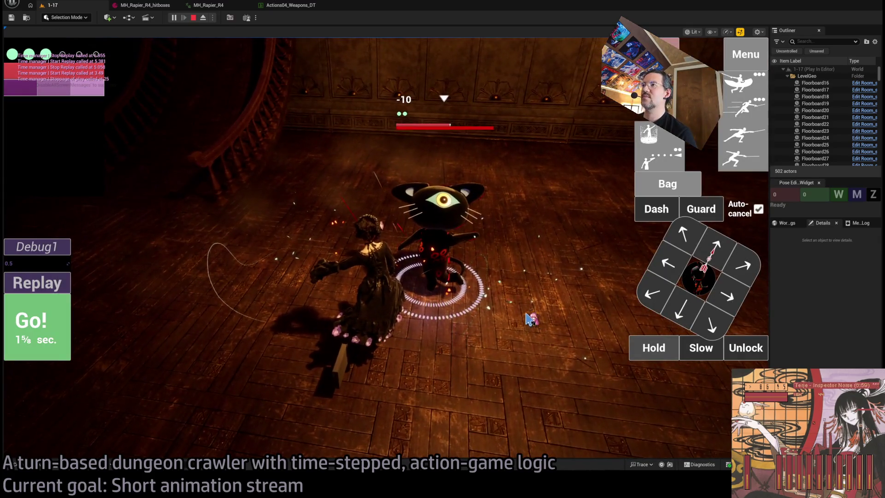
{"action": "left_click", "coordinate": [56, 284]}
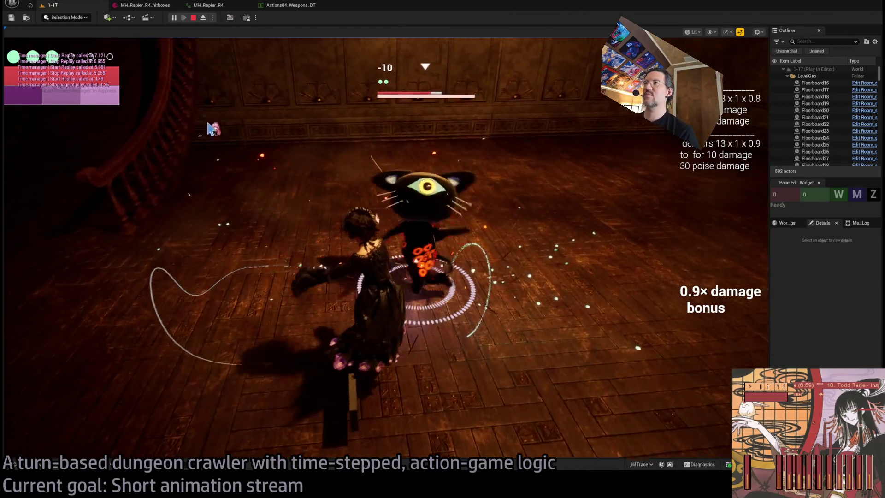
{"action": "left_click", "coordinate": [193, 17]}
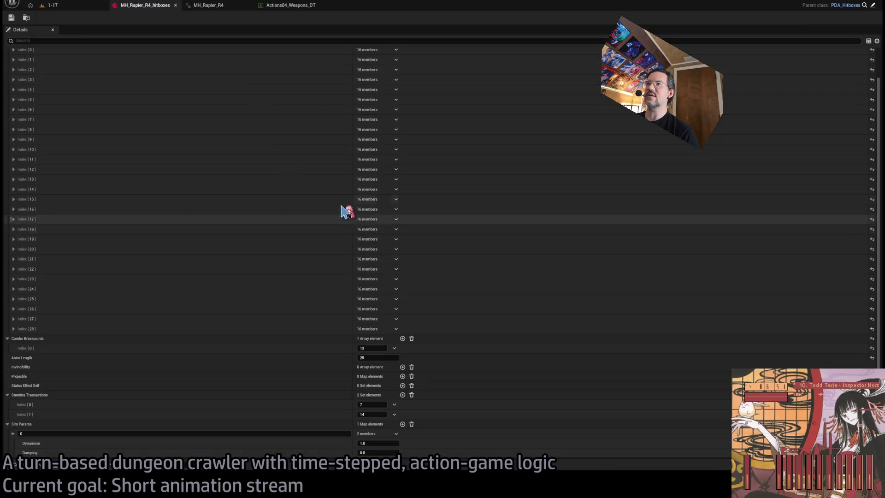
Set Dmg_poise to 25 on the RapierR4a and RapierR4b rows and save the weapons data table
{"action": "left_click", "coordinate": [291, 6]}
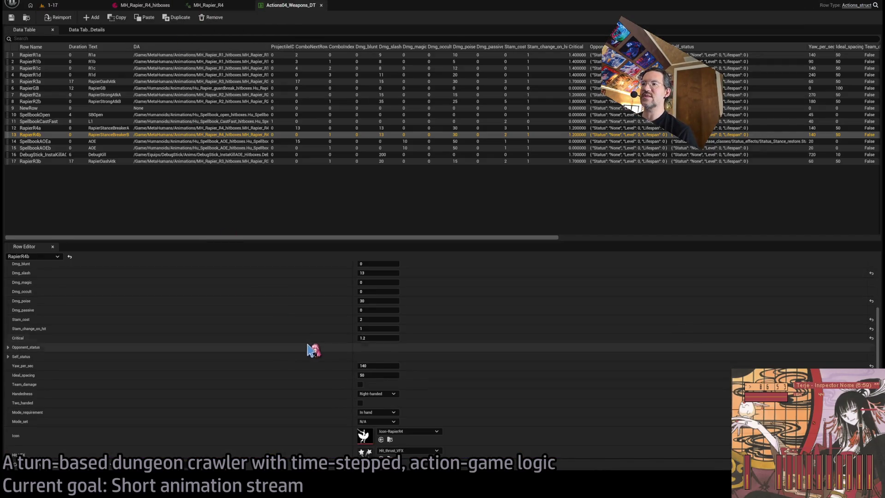
{"action": "left_click", "coordinate": [49, 129]}
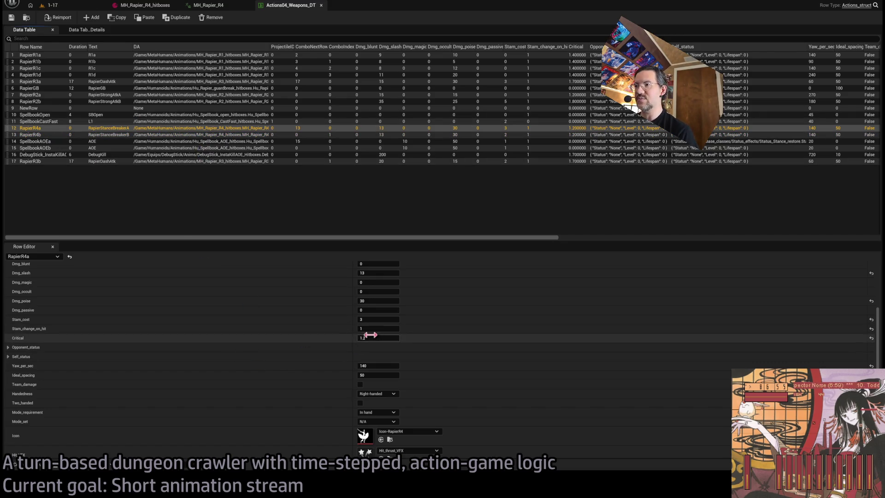
{"action": "left_click", "coordinate": [387, 300]}
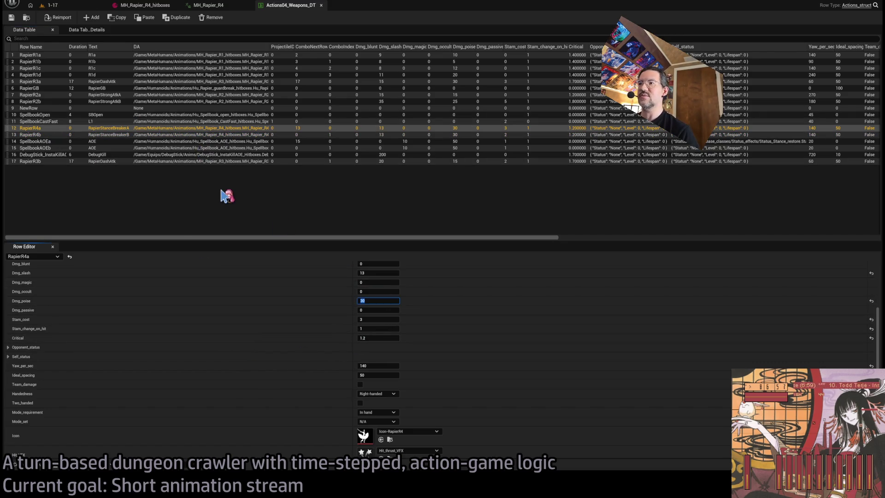
{"action": "type", "text": "25"}
{"action": "key", "text": "Return"}
{"action": "left_click", "coordinate": [108, 134]}
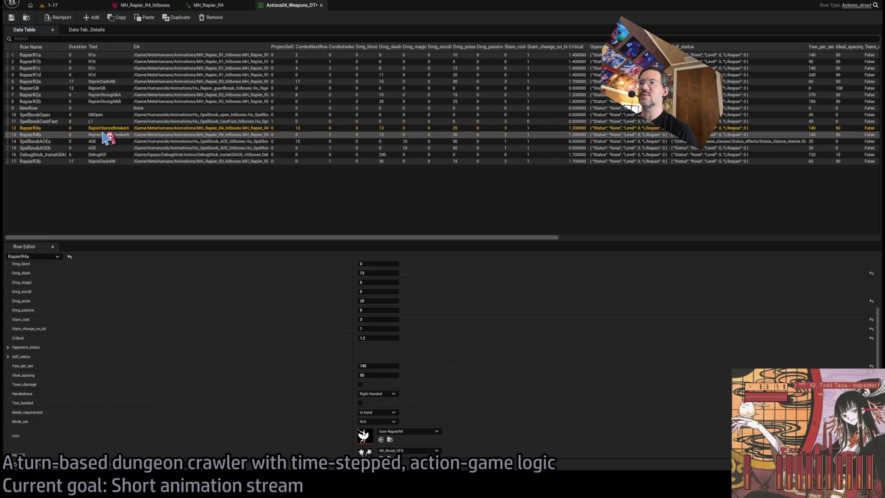
{"action": "left_click", "coordinate": [377, 301]}
{"action": "left_click", "coordinate": [12, 19]}
Play the 1-17 level, run the leaping thrust and double stance-breaker, then restart
{"action": "left_click", "coordinate": [49, 5]}
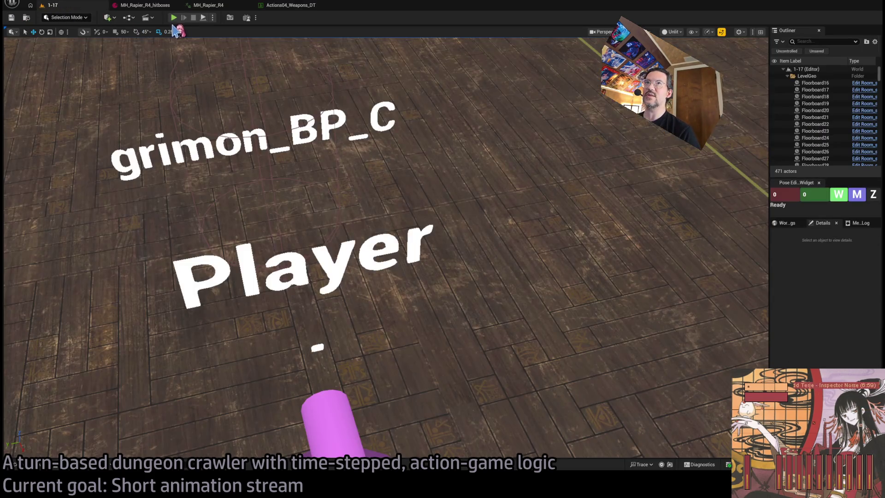
{"action": "key", "text": "alt+p"}
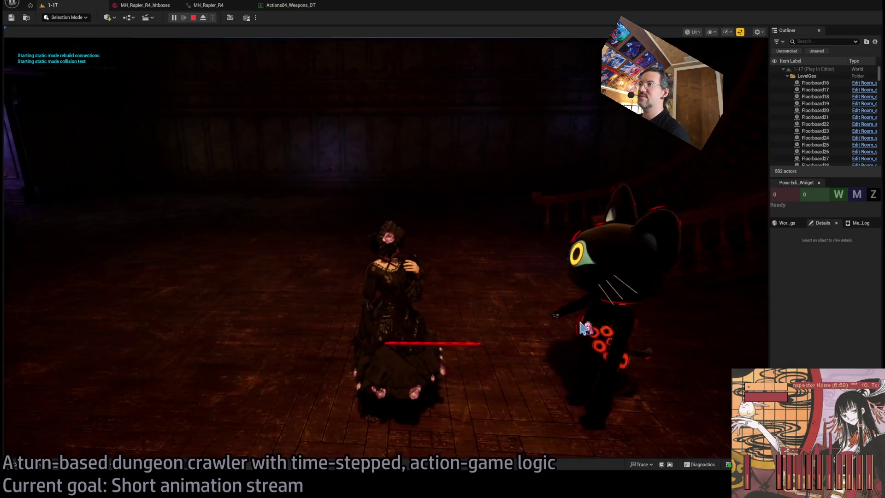
{"action": "left_click", "coordinate": [755, 121]}
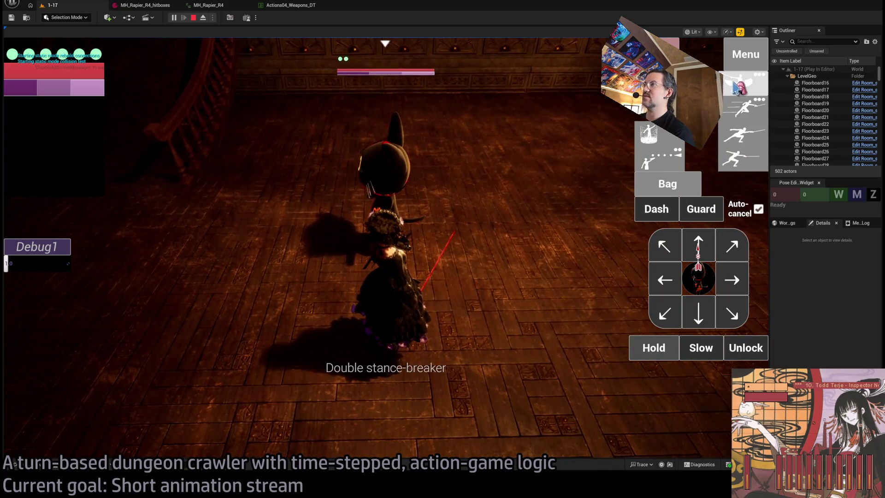
{"action": "left_click", "coordinate": [740, 86]}
{"action": "left_click", "coordinate": [53, 326]}
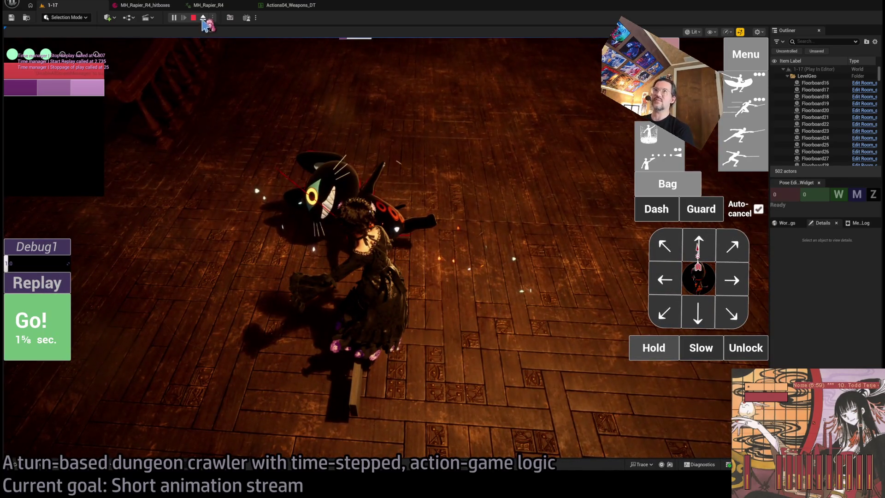
{"action": "left_click", "coordinate": [203, 19]}
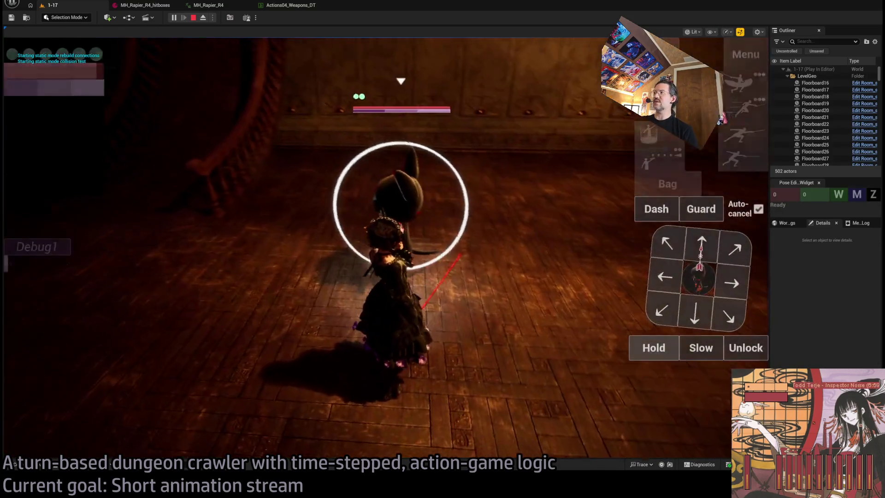
Retest the double stance-breaker and four-hit light combo, then stop and return to MH_Rapier_R4
{"action": "left_click", "coordinate": [742, 85]}
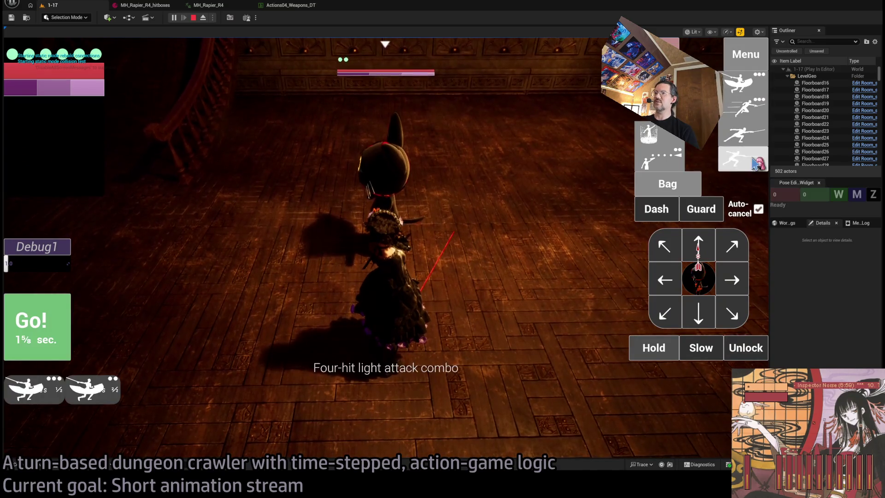
{"action": "left_click", "coordinate": [754, 160]}
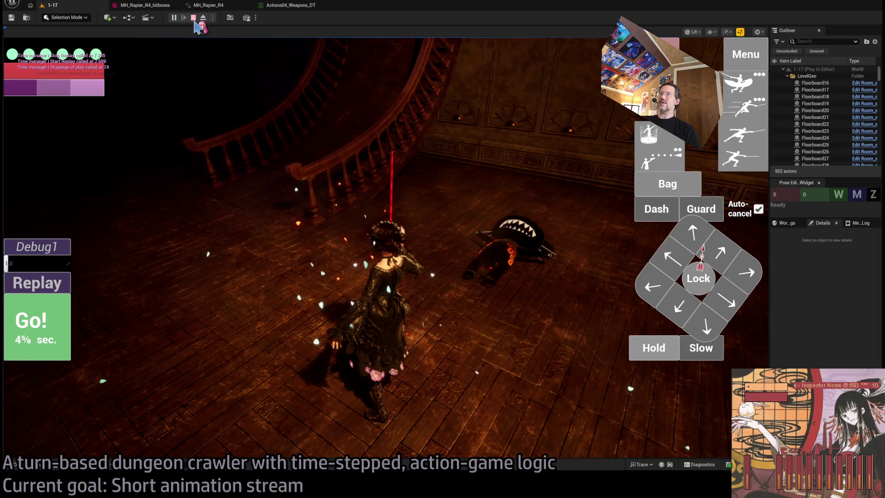
{"action": "left_click", "coordinate": [194, 19]}
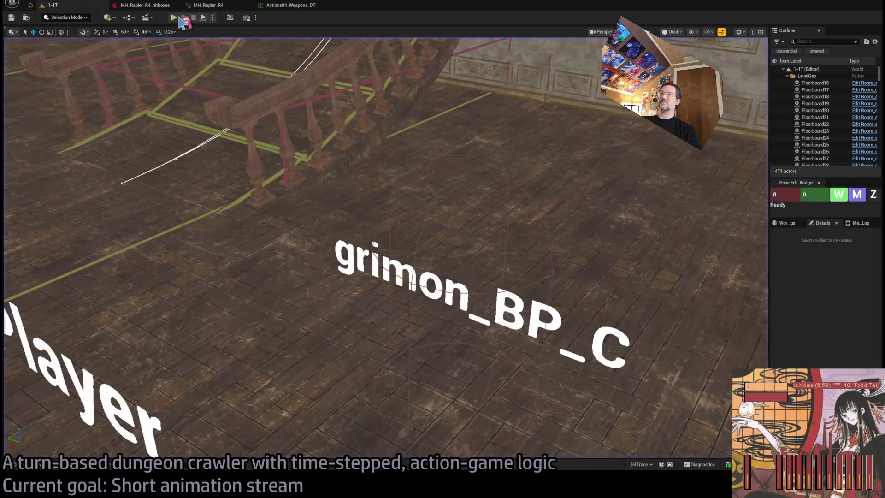
{"action": "key", "text": "alt+p"}
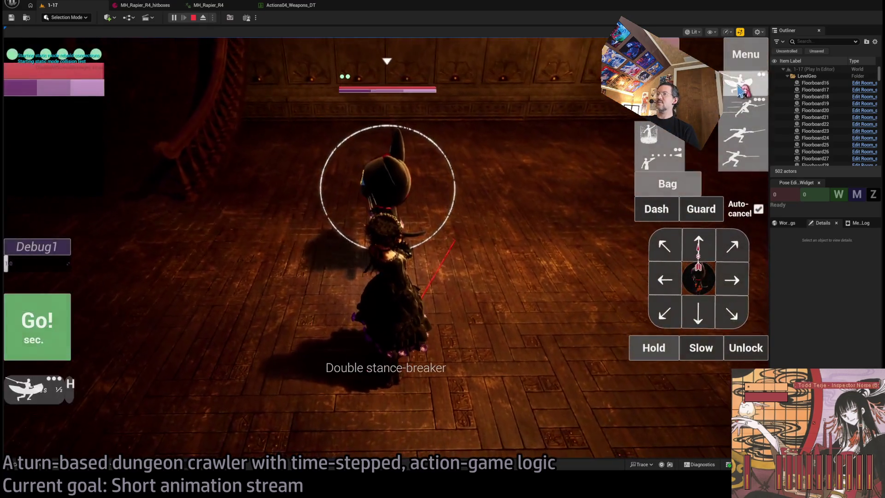
{"action": "left_click", "coordinate": [54, 325]}
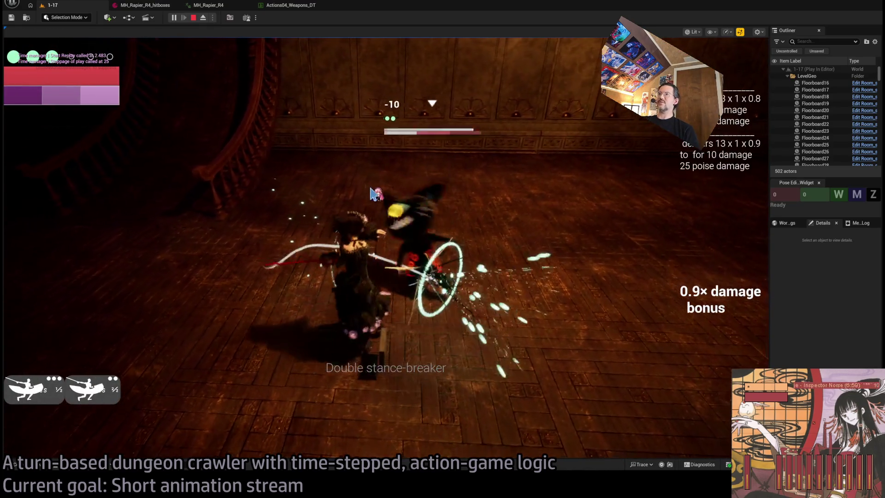
{"action": "left_click", "coordinate": [195, 19]}
{"action": "left_click", "coordinate": [154, 5]}
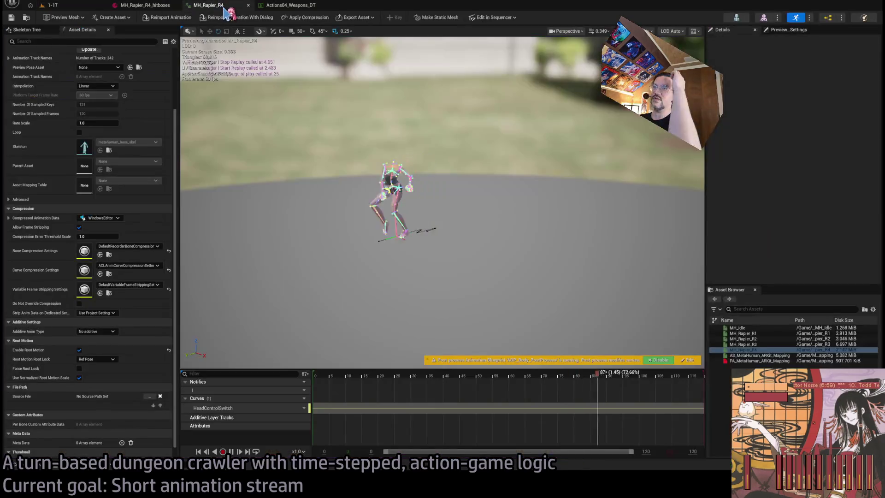
Edit the slash damage of RapierR4a and RapierR4b (RapierR4b to 9) and save the table
{"action": "left_click", "coordinate": [154, 5]}
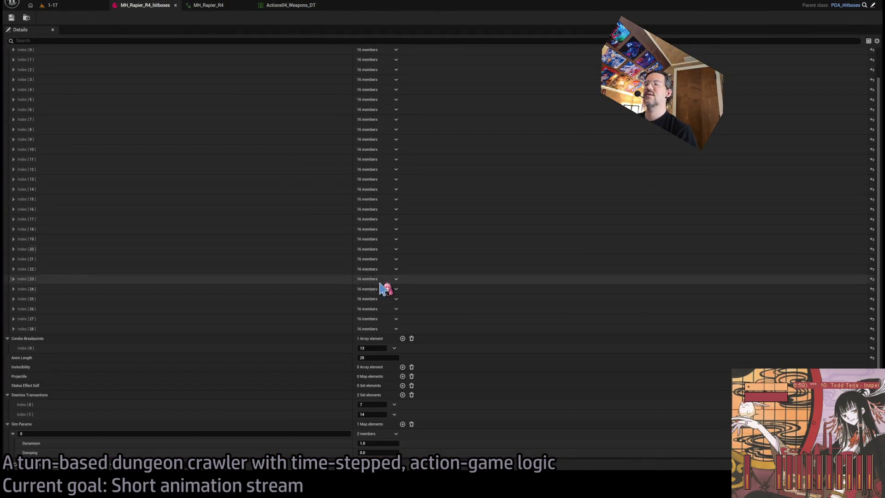
{"action": "left_click", "coordinate": [289, 5]}
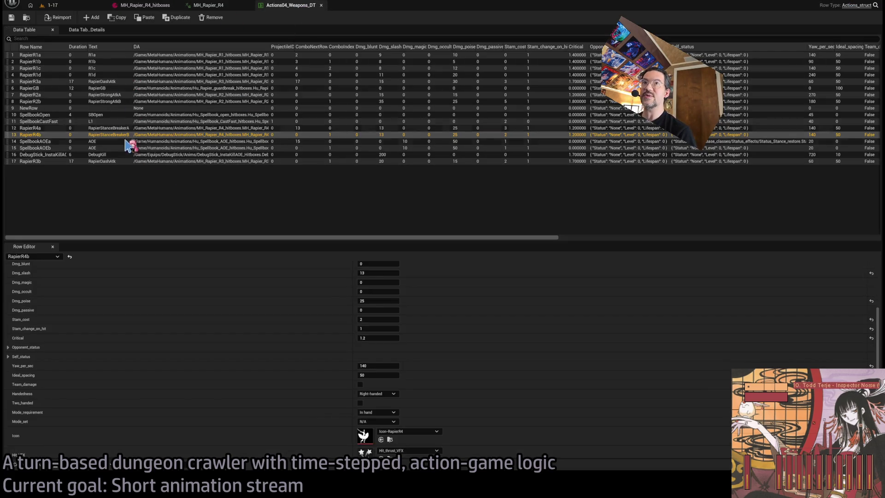
{"action": "left_click", "coordinate": [155, 129]}
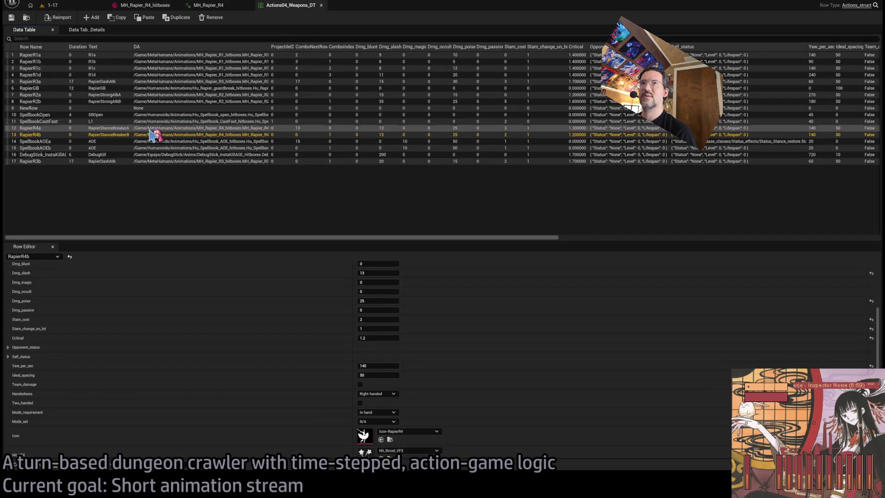
{"action": "left_click", "coordinate": [374, 274]}
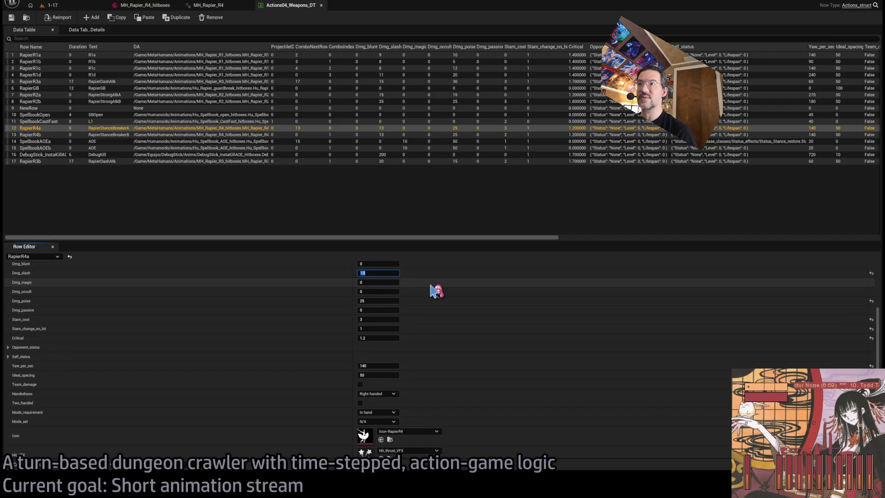
{"action": "type", "text": "9"}
{"action": "left_click", "coordinate": [168, 134]}
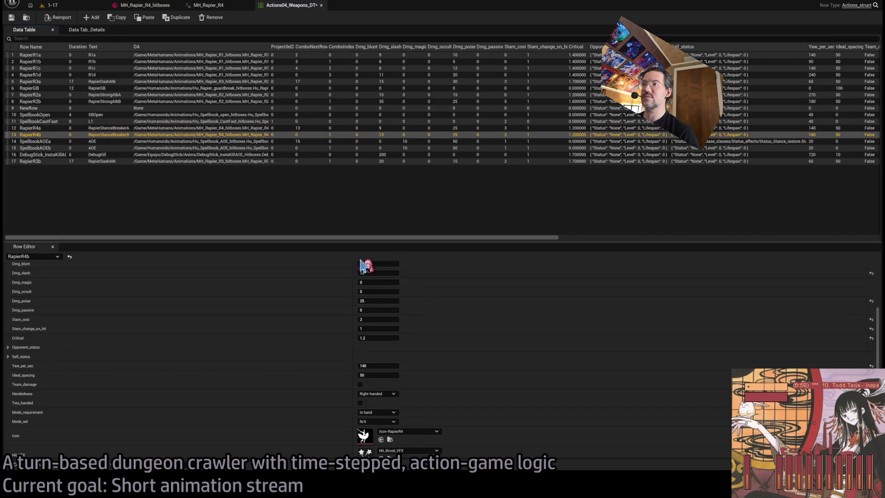
{"action": "left_click", "coordinate": [383, 273]}
{"action": "key", "text": "Return"}
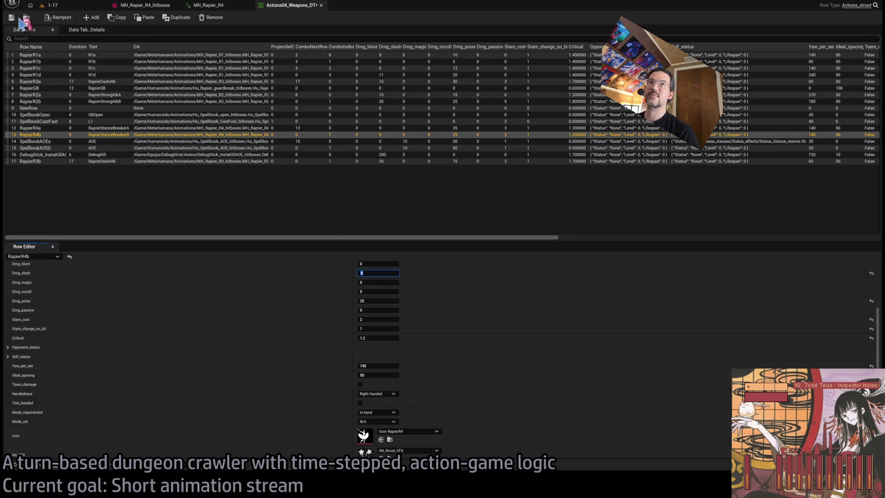
{"action": "left_click", "coordinate": [11, 17]}
Play the 1-17 level, lock onto the cat enemy and run a turn with a queued attack
{"action": "left_click", "coordinate": [53, 5]}
{"action": "key", "text": "alt+p"}
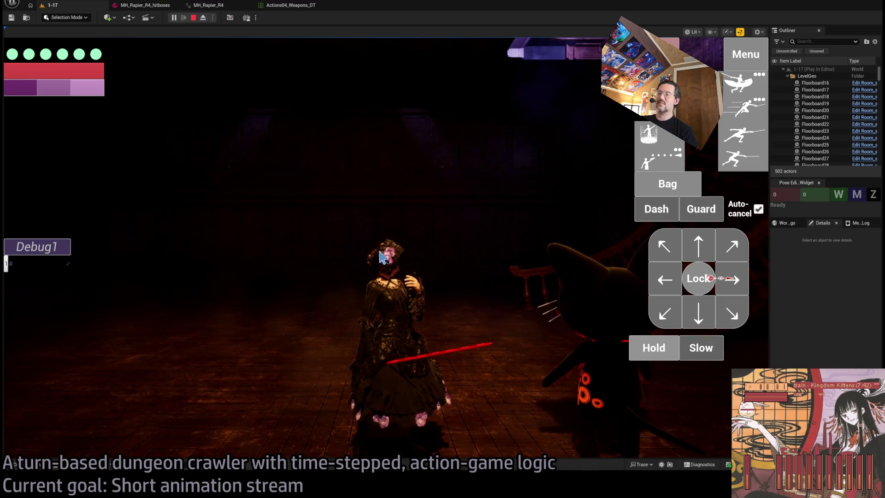
{"action": "left_click", "coordinate": [709, 290]}
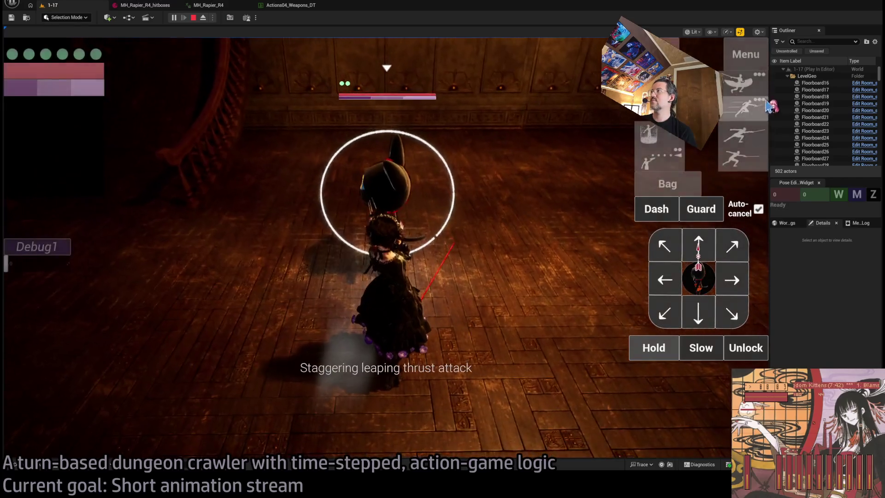
{"action": "left_click", "coordinate": [746, 91]}
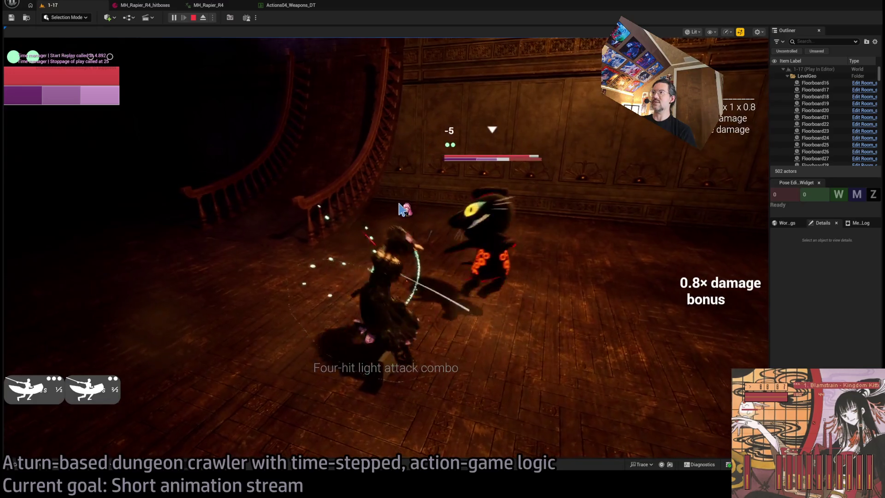
{"action": "left_click", "coordinate": [346, 217]}
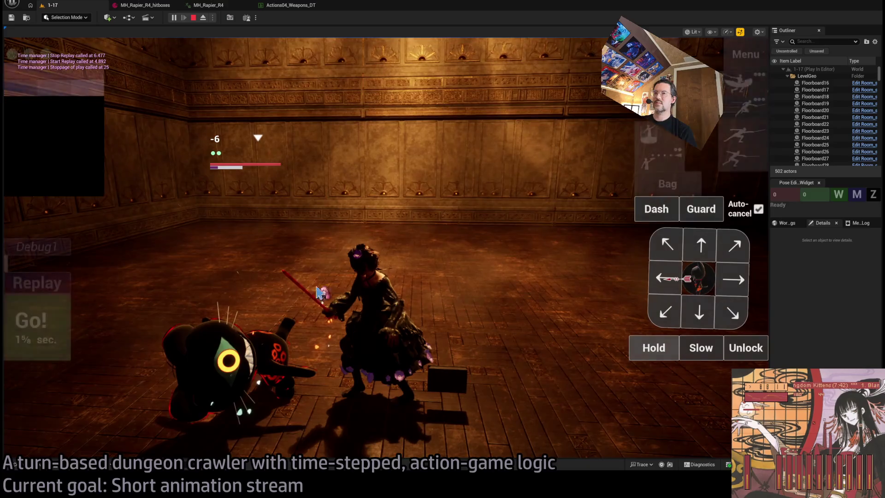
Replay the attack seven times to review the hits, then stop the play session
{"action": "left_click", "coordinate": [21, 286]}
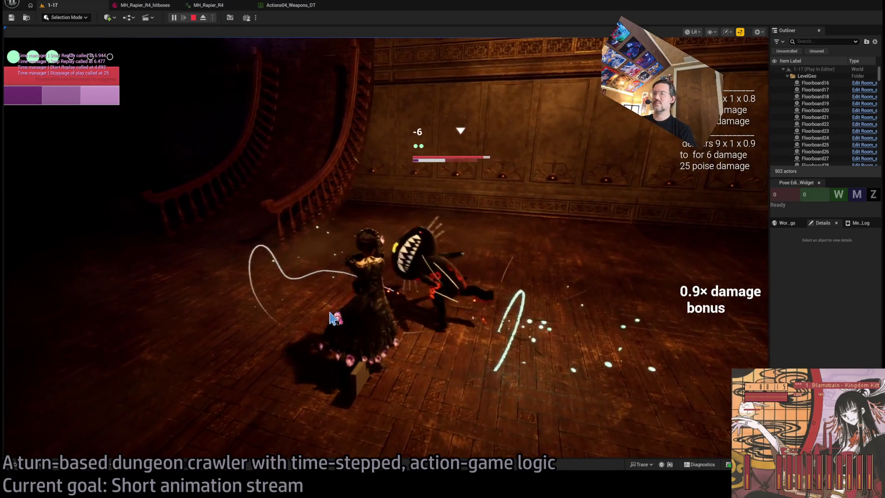
{"action": "left_click", "coordinate": [55, 284]}
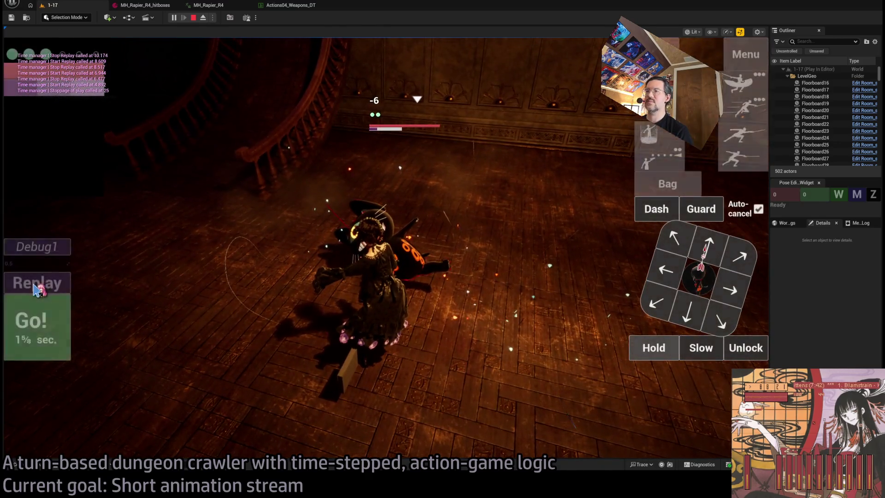
{"action": "left_click", "coordinate": [36, 284]}
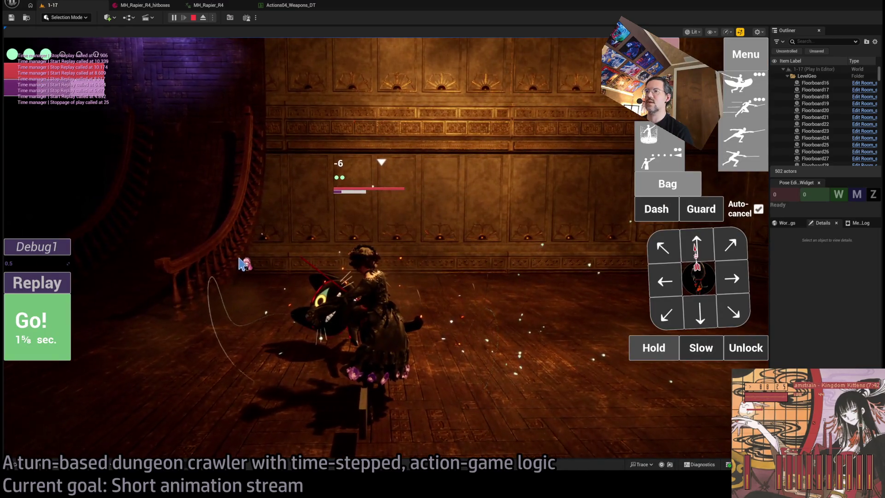
{"action": "left_click", "coordinate": [32, 286]}
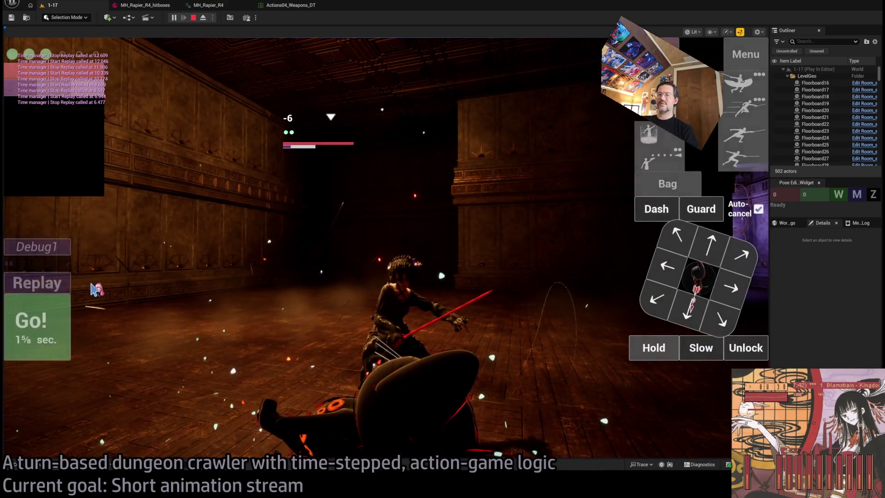
{"action": "left_click", "coordinate": [32, 286]}
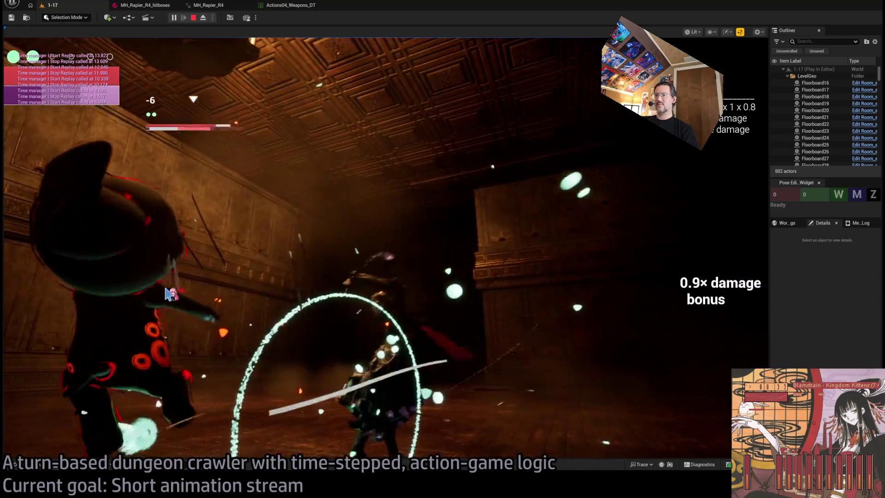
{"action": "left_click", "coordinate": [26, 292]}
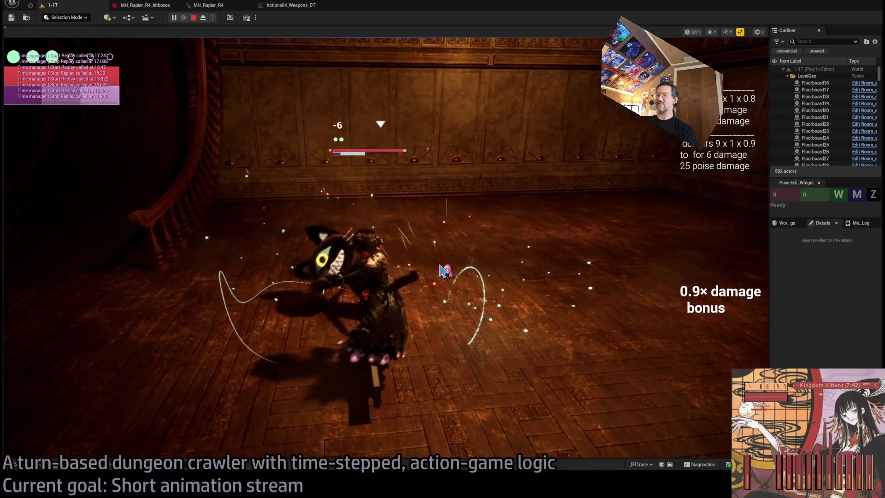
{"action": "left_click", "coordinate": [64, 282]}
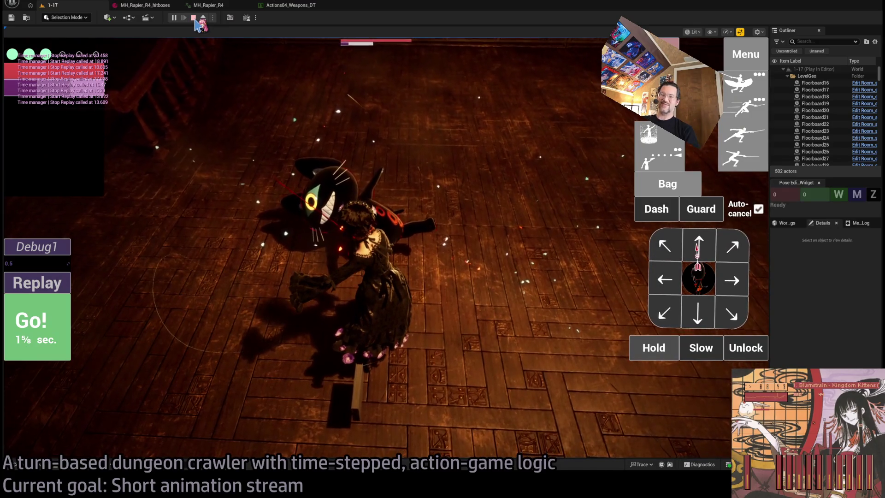
{"action": "left_click", "coordinate": [194, 19]}
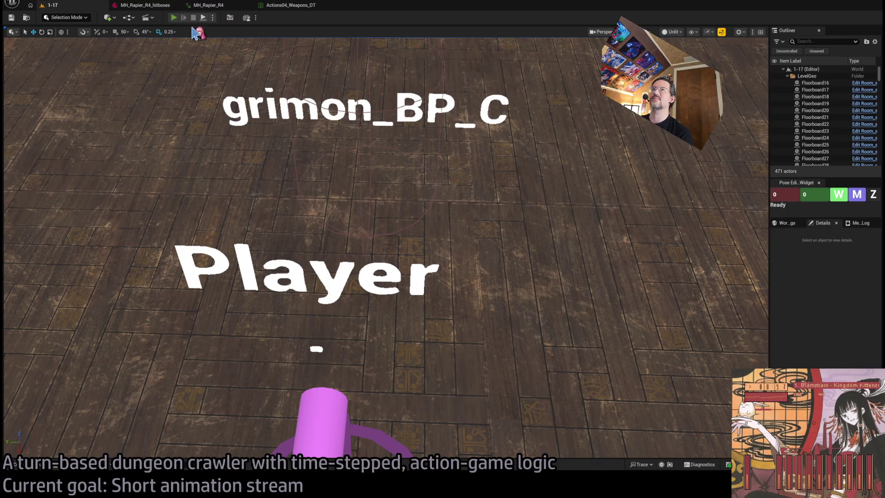
{"action": "key", "text": "alt+p"}
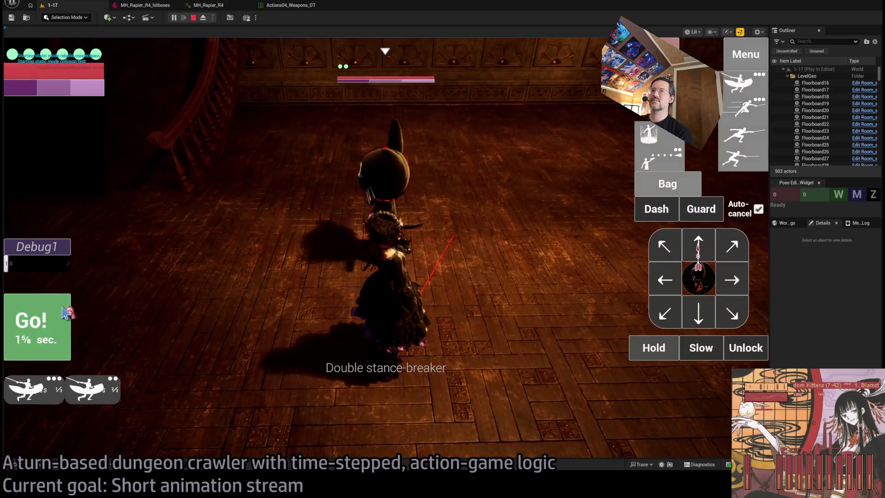
{"action": "left_click", "coordinate": [67, 314]}
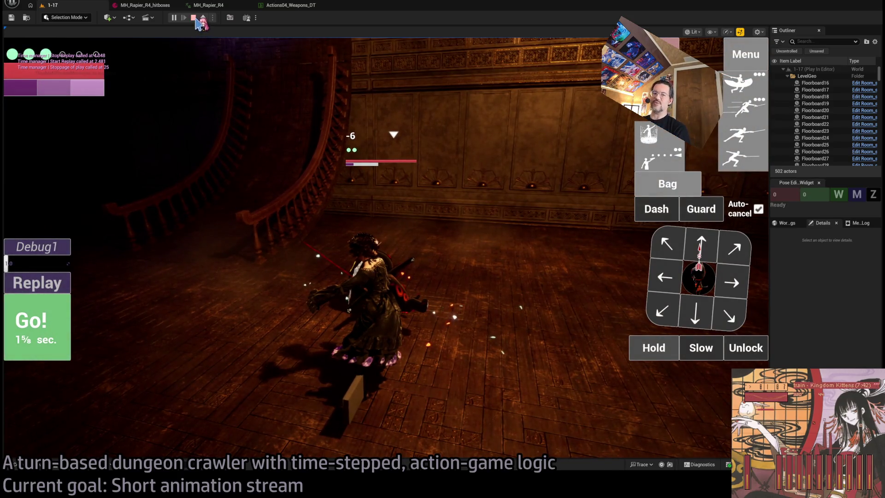
{"action": "left_click", "coordinate": [194, 18]}
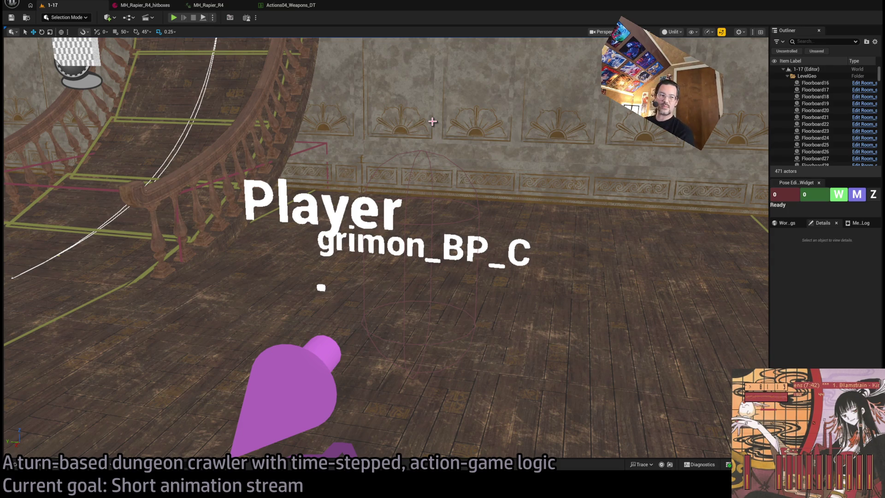
{"action": "left_click", "coordinate": [177, 20]}
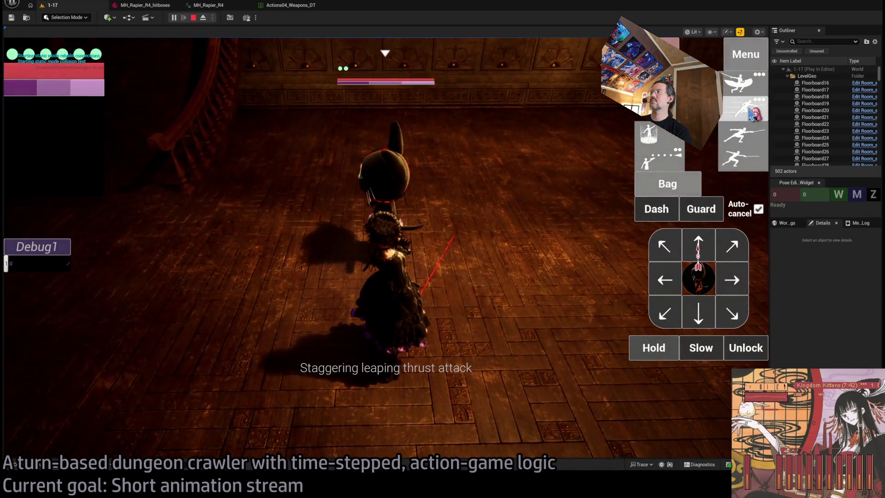
{"action": "left_click", "coordinate": [751, 113]}
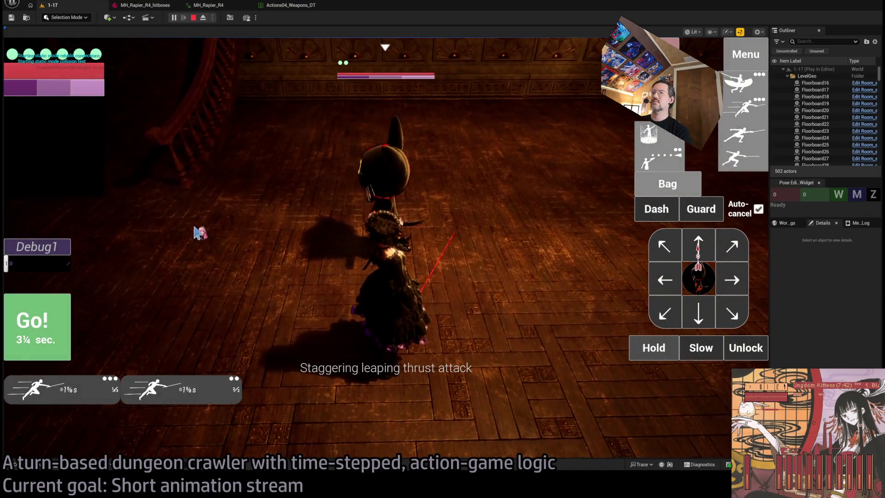
{"action": "left_click", "coordinate": [38, 327]}
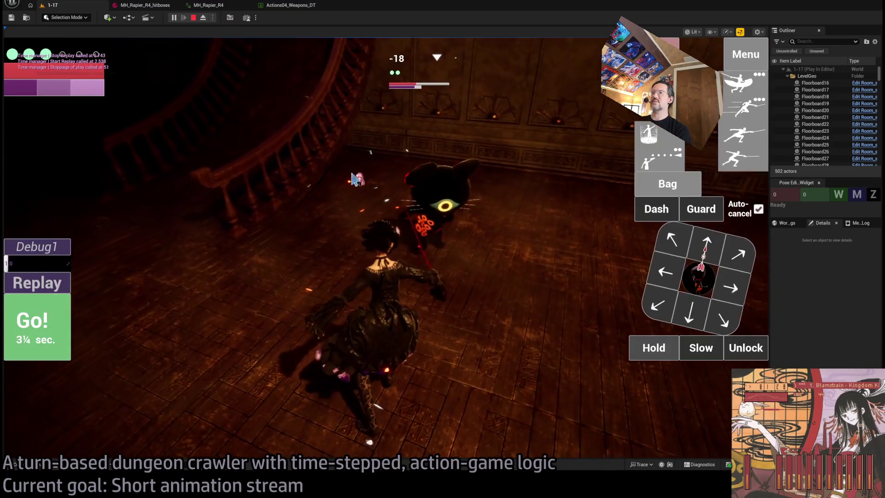
{"action": "left_click", "coordinate": [193, 18]}
{"action": "left_click", "coordinate": [174, 18]}
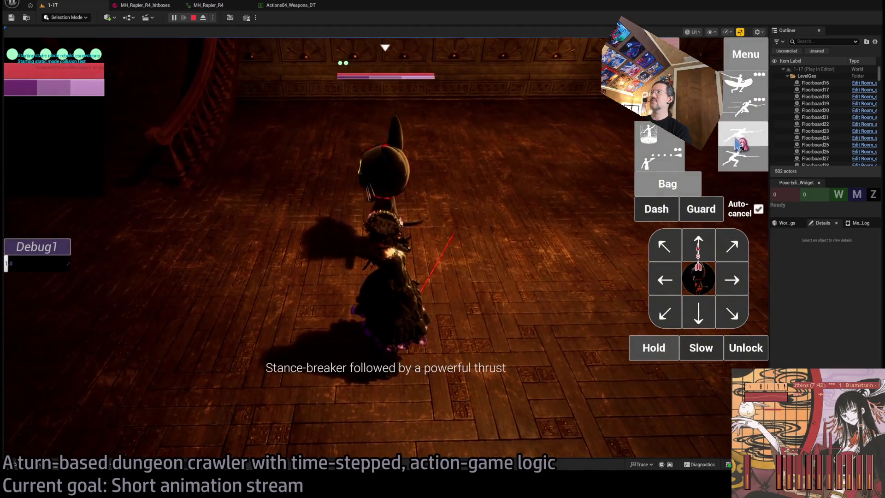
{"action": "left_click", "coordinate": [743, 133]}
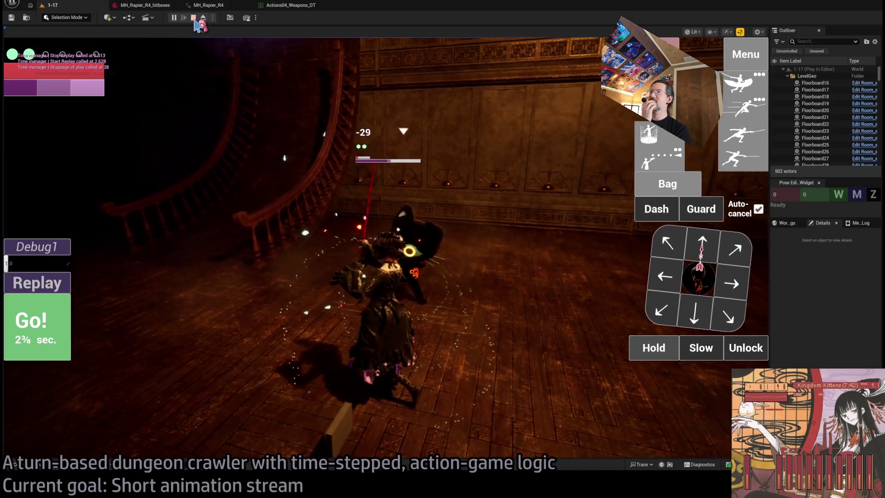
{"action": "left_click", "coordinate": [19, 284]}
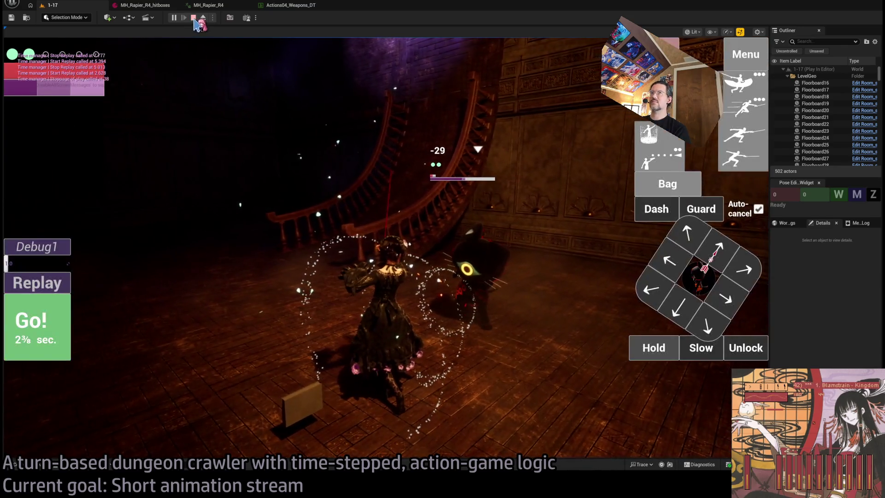
{"action": "key", "text": "Escape"}
{"action": "left_click", "coordinate": [175, 18]}
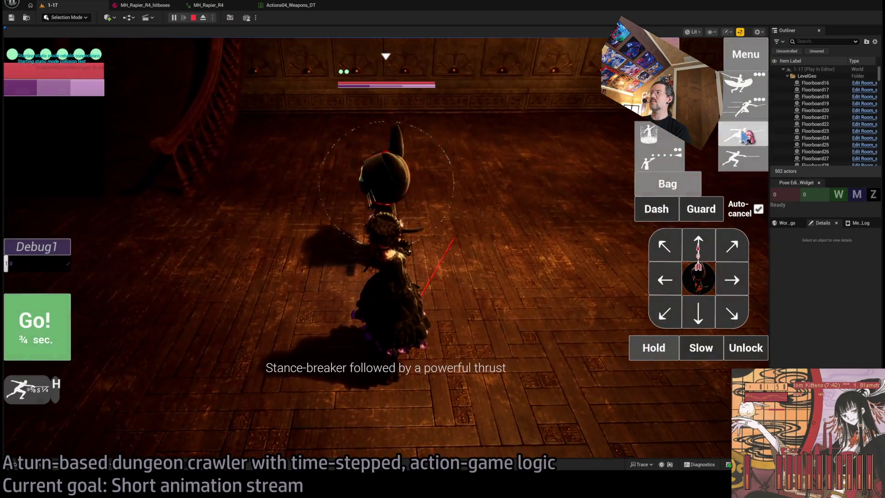
{"action": "left_click", "coordinate": [743, 136]}
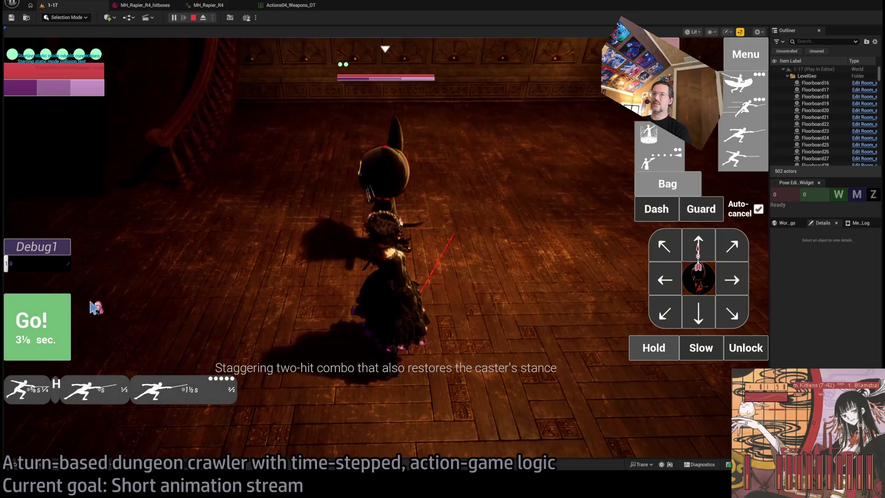
{"action": "left_click", "coordinate": [37, 322]}
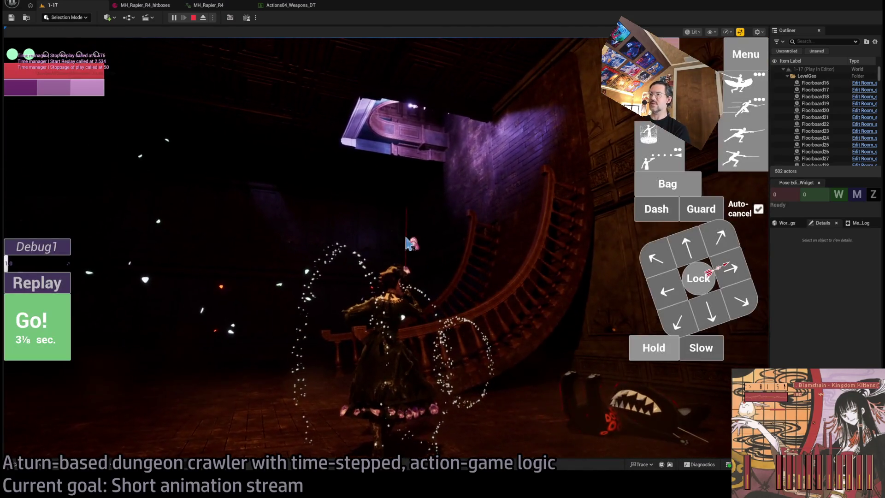
{"action": "left_click", "coordinate": [29, 281]}
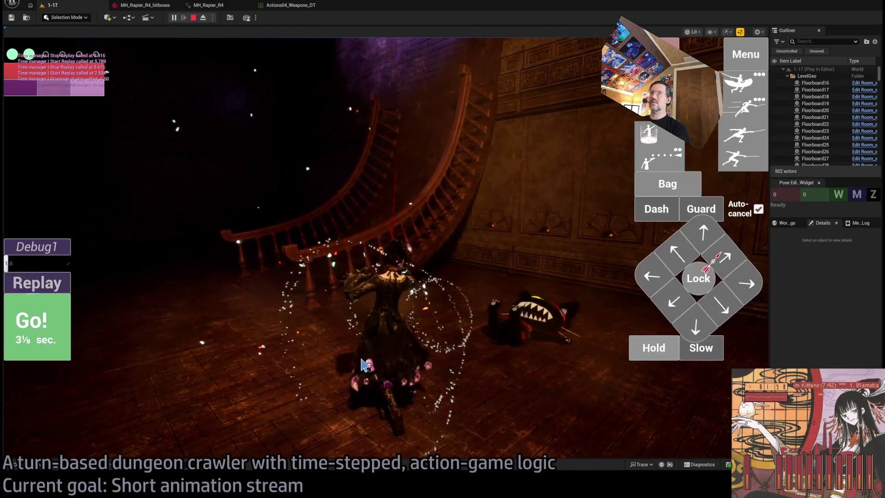
{"action": "left_click", "coordinate": [40, 287]}
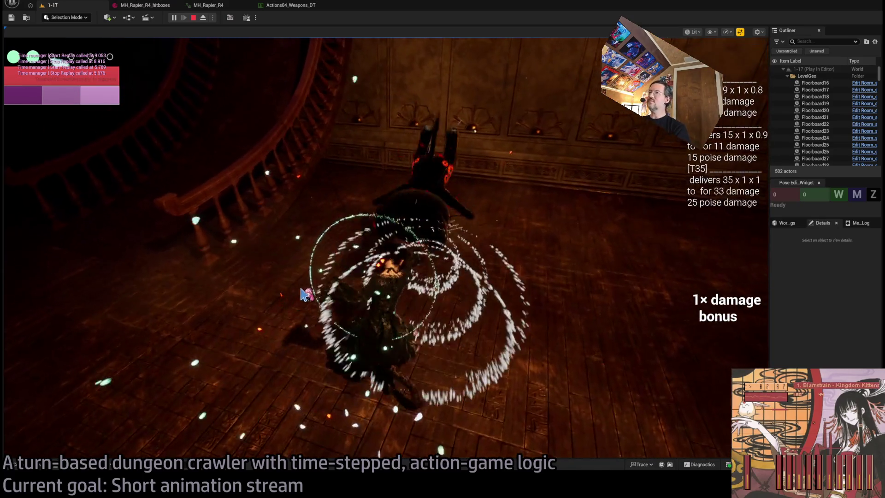
{"action": "left_click", "coordinate": [35, 288]}
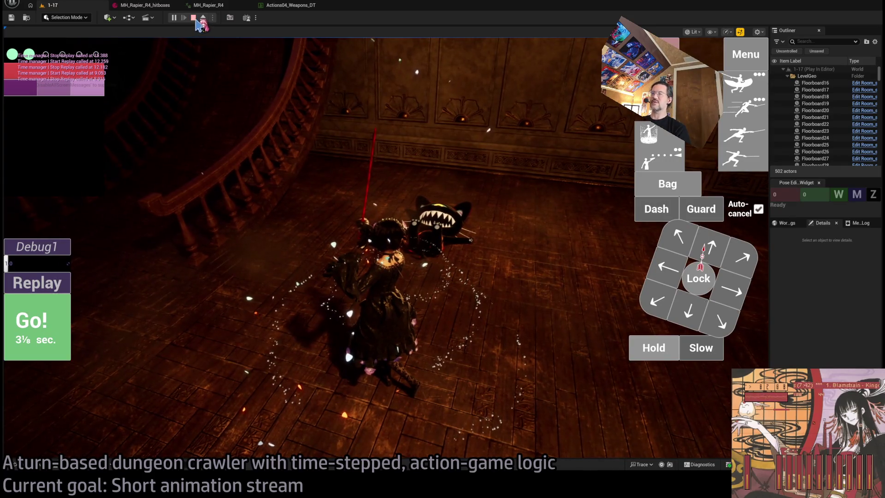
{"action": "left_click", "coordinate": [193, 17]}
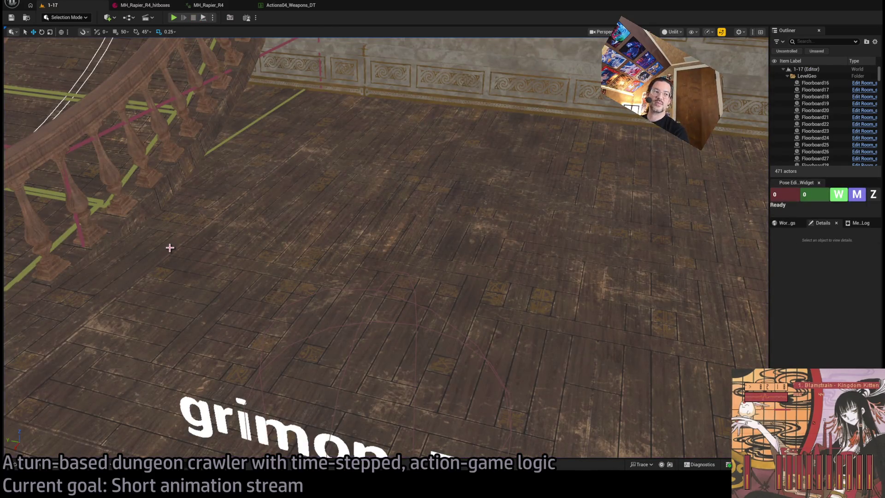
Play the 1-17 level, run and replay a queued attack, then restart the test fight
{"action": "left_click", "coordinate": [141, 7]}
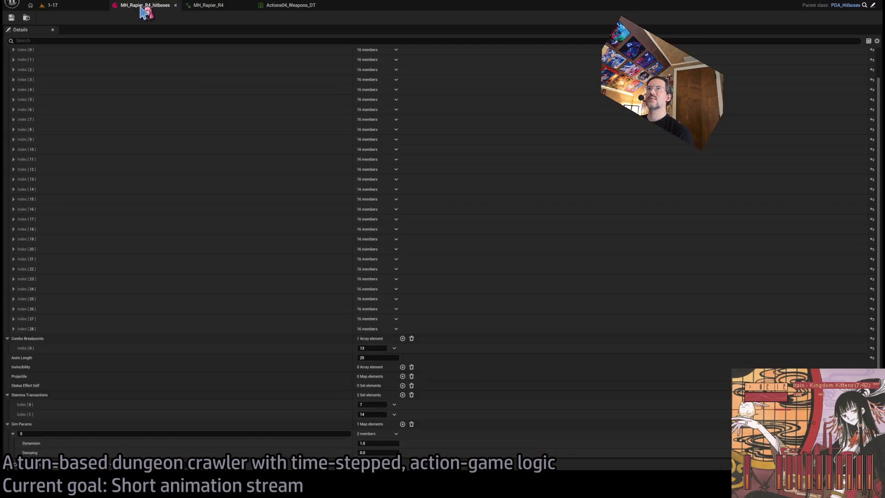
{"action": "left_click", "coordinate": [69, 7]}
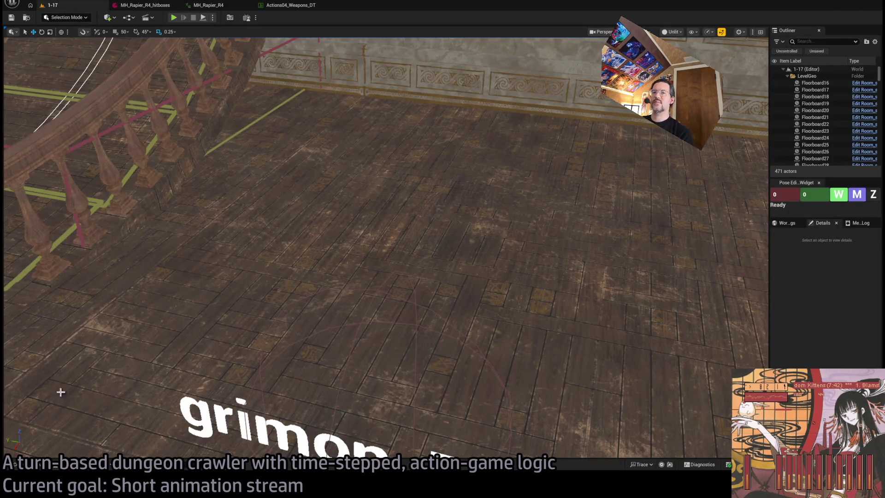
{"action": "left_click", "coordinate": [40, 467]}
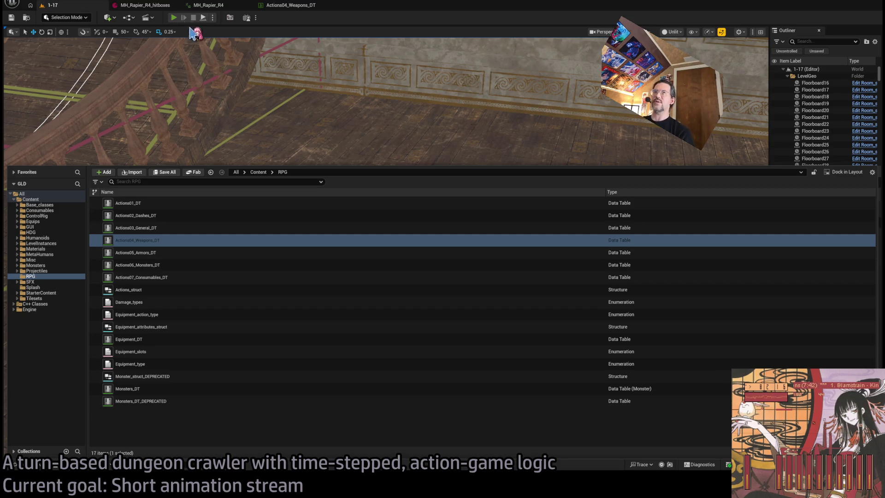
{"action": "key", "text": "alt+p"}
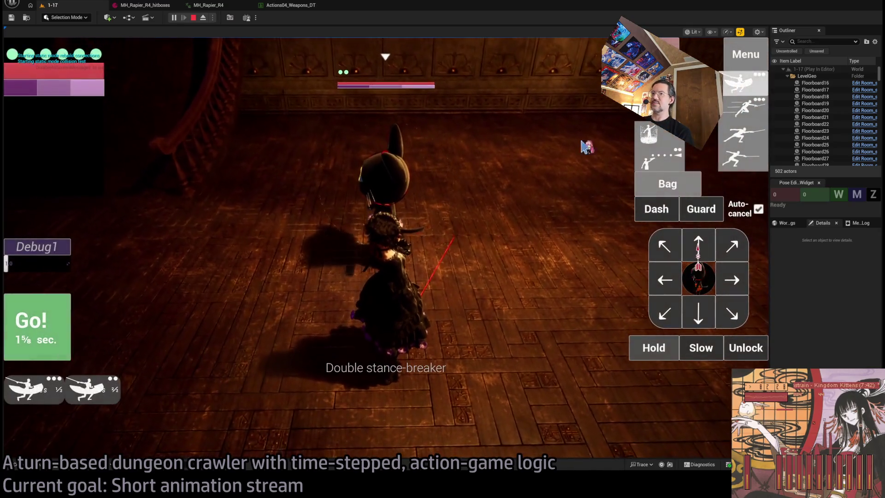
{"action": "left_click", "coordinate": [39, 336]}
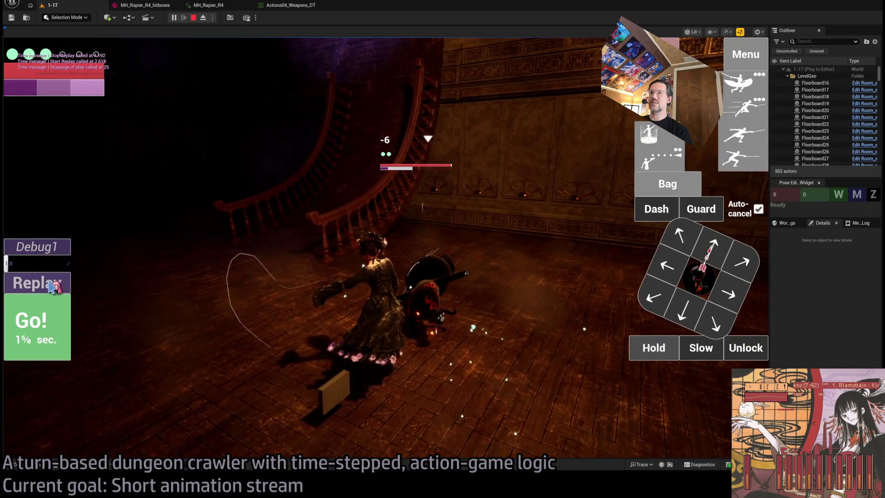
{"action": "left_click", "coordinate": [51, 283]}
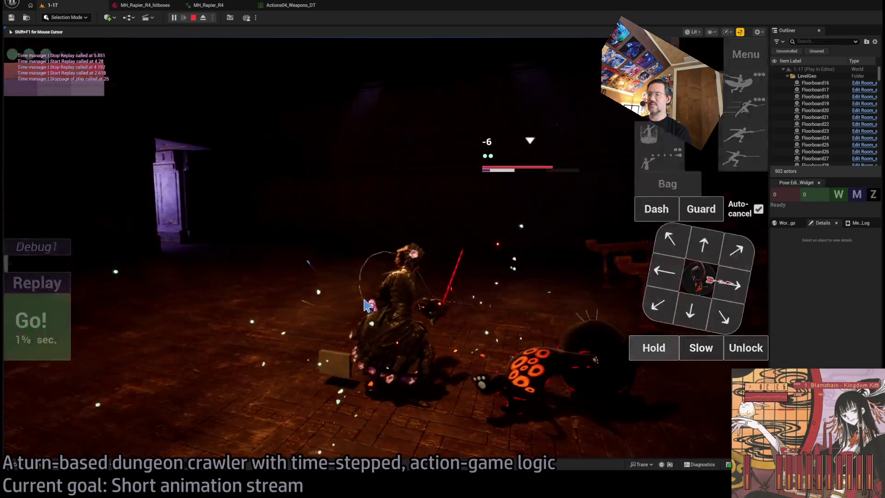
{"action": "left_click", "coordinate": [193, 18]}
{"action": "left_click", "coordinate": [175, 17]}
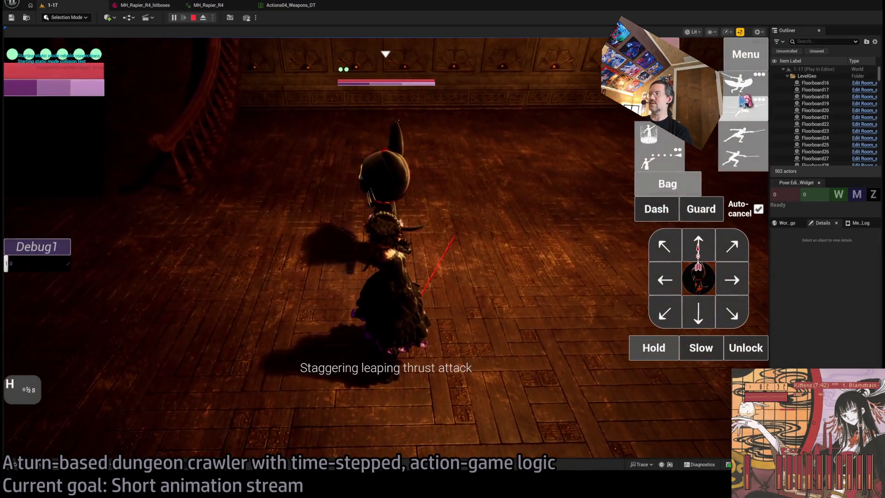
Queue two double stance-breakers, advance five turns, then exit play to Actions04_Weapons_DT
{"action": "left_click", "coordinate": [744, 90]}
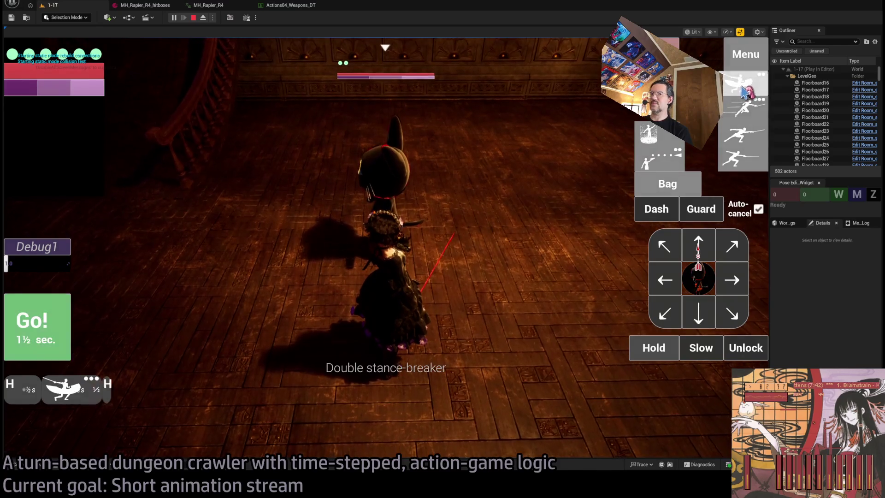
{"action": "left_click", "coordinate": [743, 91]}
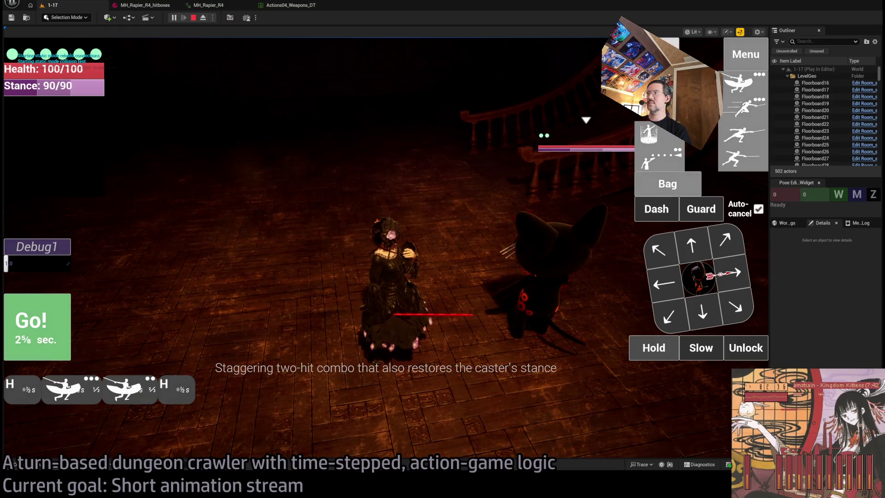
{"action": "key", "text": "space"}
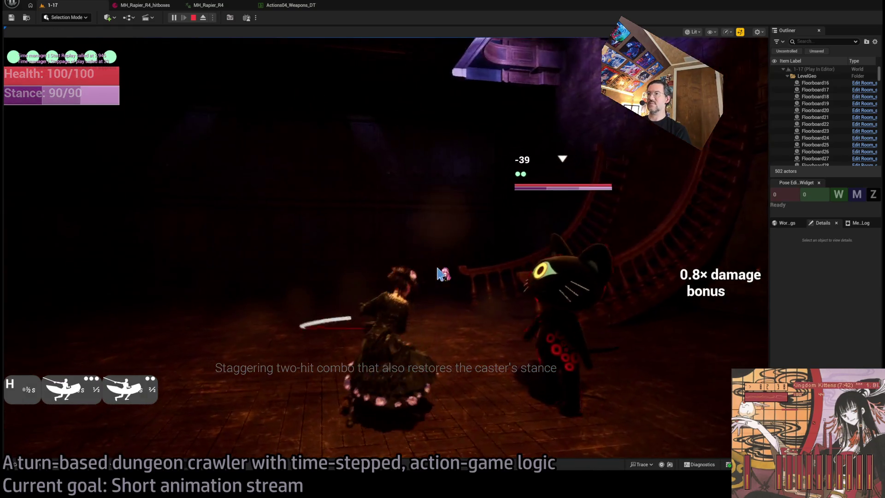
{"action": "key", "text": "space"}
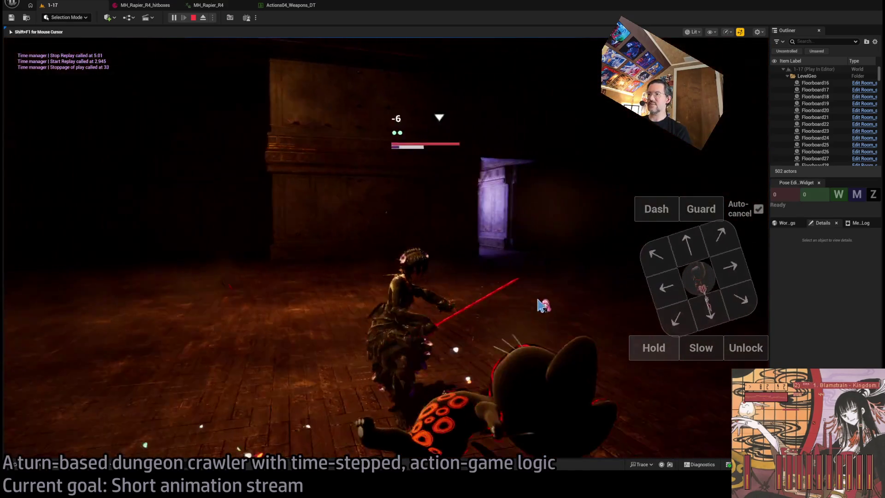
{"action": "key", "text": "space"}
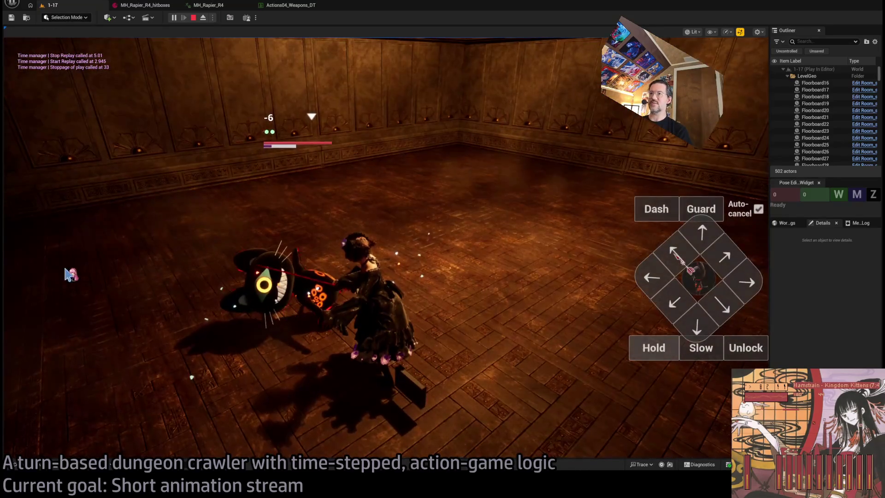
{"action": "key", "text": "space"}
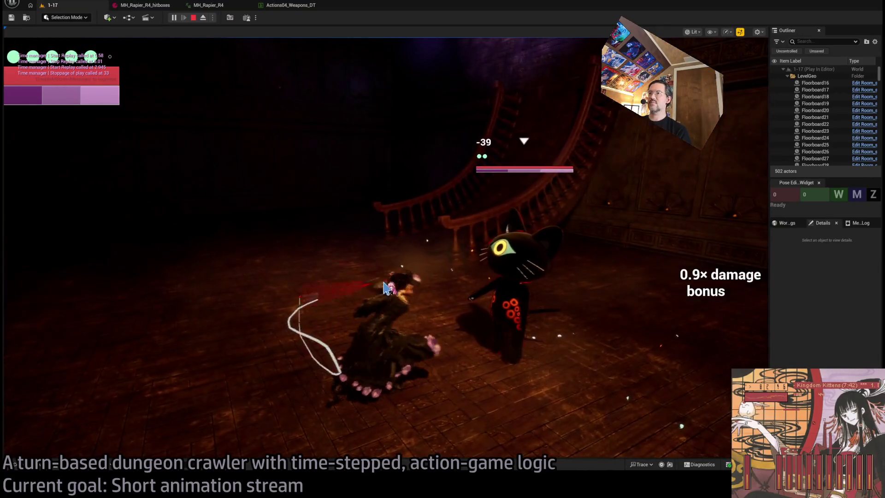
{"action": "key", "text": "space"}
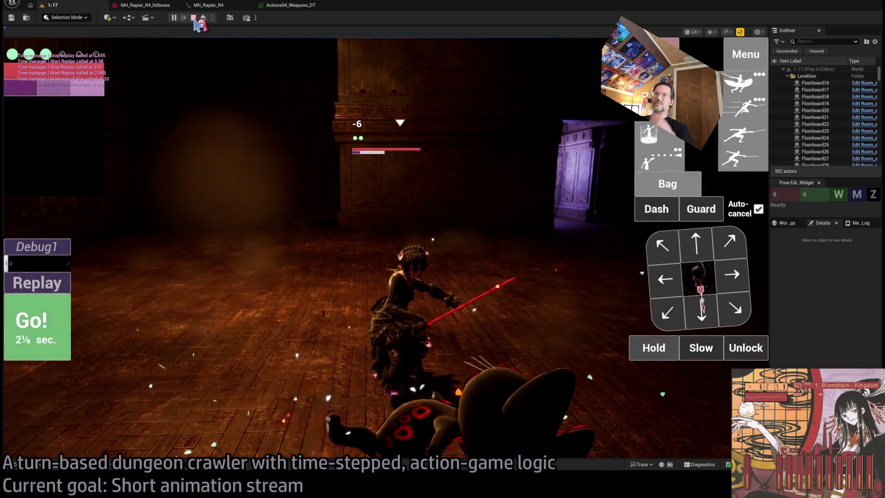
{"action": "key", "text": "Escape"}
{"action": "left_click", "coordinate": [288, 5]}
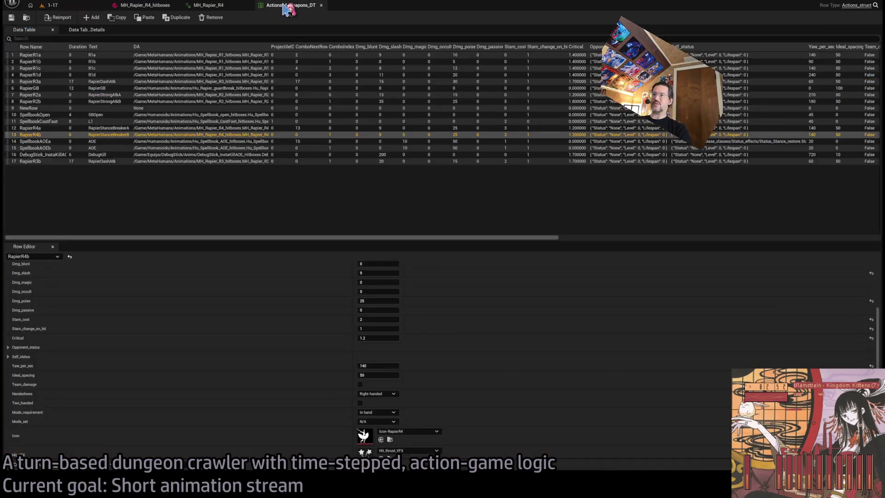
Close the MH_Rapier_R4 animation editor and switch to the MH_Rapier_R4_hitboxes asset
{"action": "left_click", "coordinate": [208, 5]}
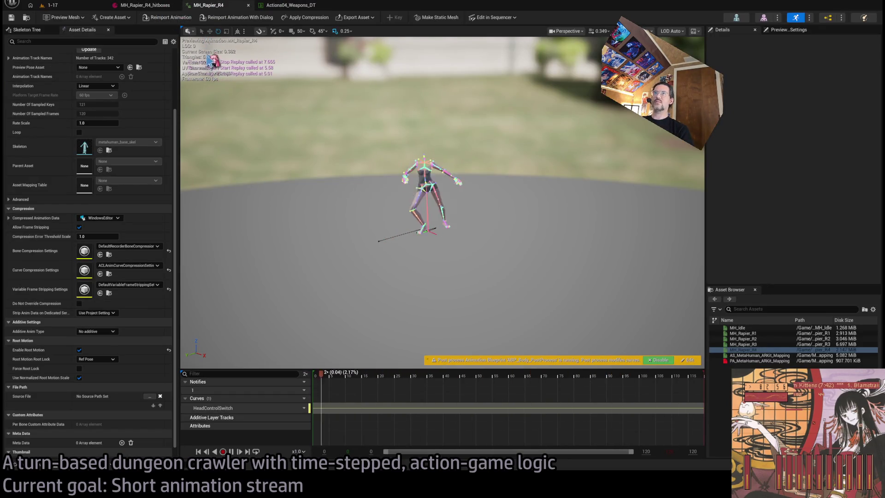
{"action": "middle_click", "coordinate": [217, 5]}
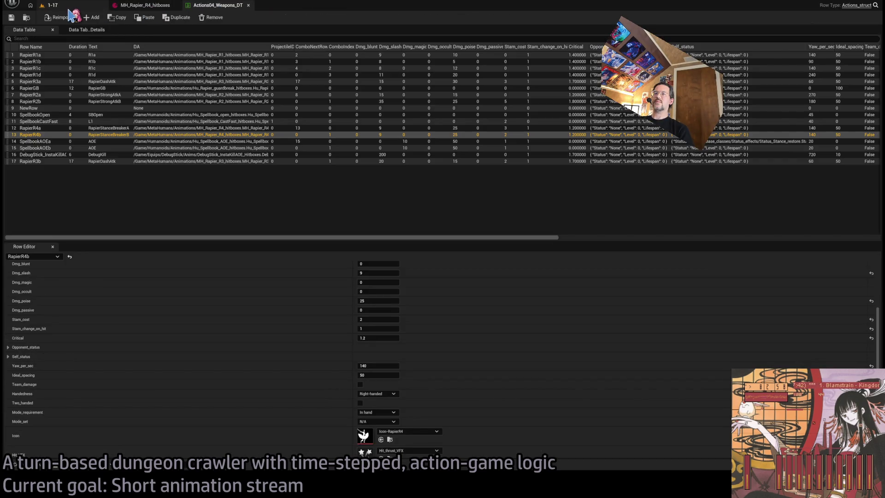
{"action": "left_click", "coordinate": [156, 7]}
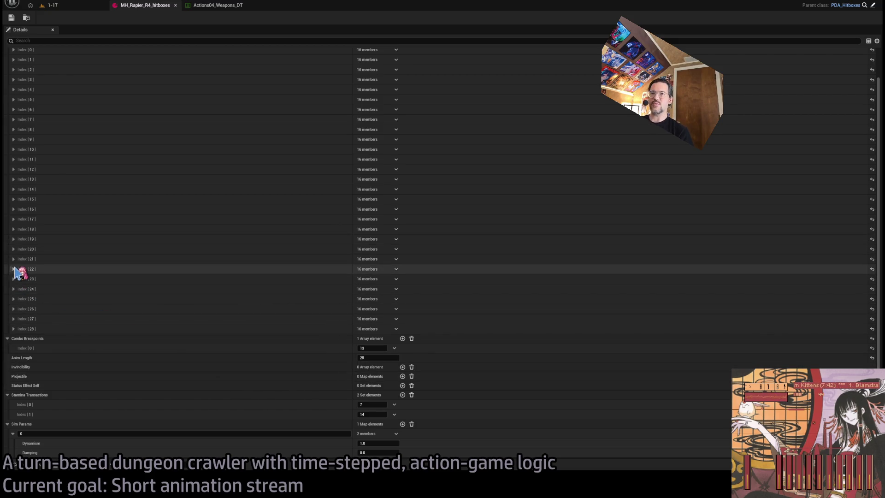
Expand and collapse hitbox frames Index [22] down to [16] to inspect their members
{"action": "left_click", "coordinate": [14, 269]}
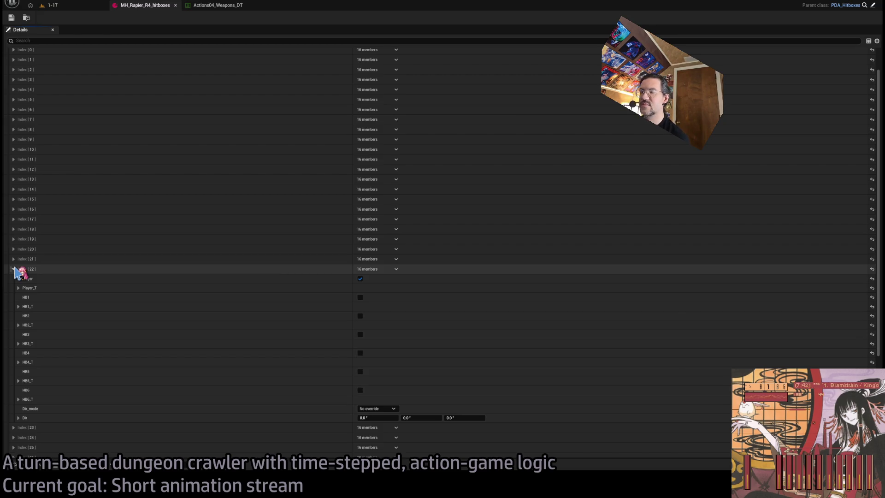
{"action": "left_click", "coordinate": [13, 269]}
{"action": "left_click", "coordinate": [13, 259]}
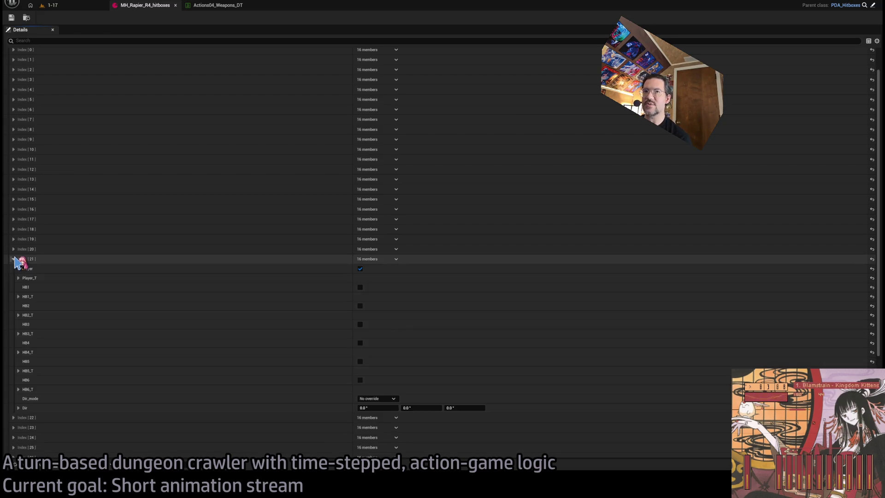
{"action": "left_click", "coordinate": [13, 259]}
{"action": "left_click", "coordinate": [14, 249]}
{"action": "left_click", "coordinate": [14, 249]}
{"action": "left_click", "coordinate": [13, 239]}
{"action": "left_click", "coordinate": [14, 239]}
{"action": "left_click", "coordinate": [13, 229]}
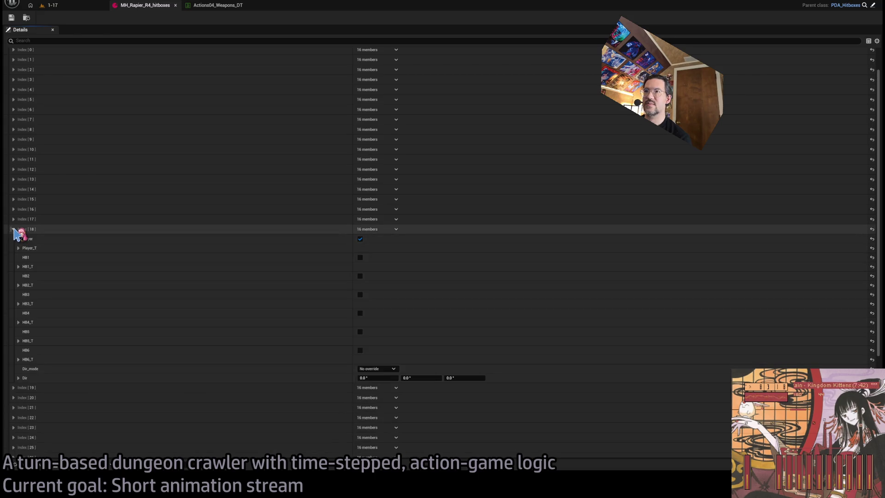
{"action": "left_click", "coordinate": [14, 229]}
{"action": "left_click", "coordinate": [13, 219]}
{"action": "left_click", "coordinate": [14, 219]}
{"action": "left_click", "coordinate": [13, 209]}
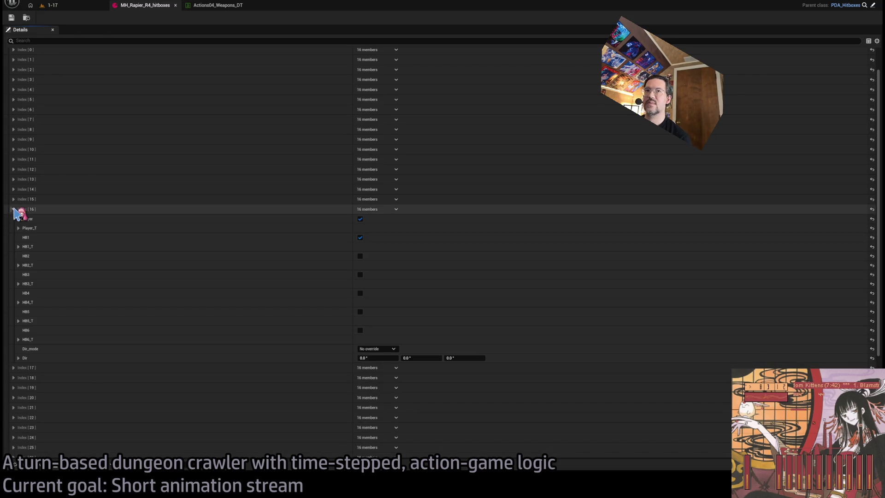
{"action": "left_click", "coordinate": [14, 209]}
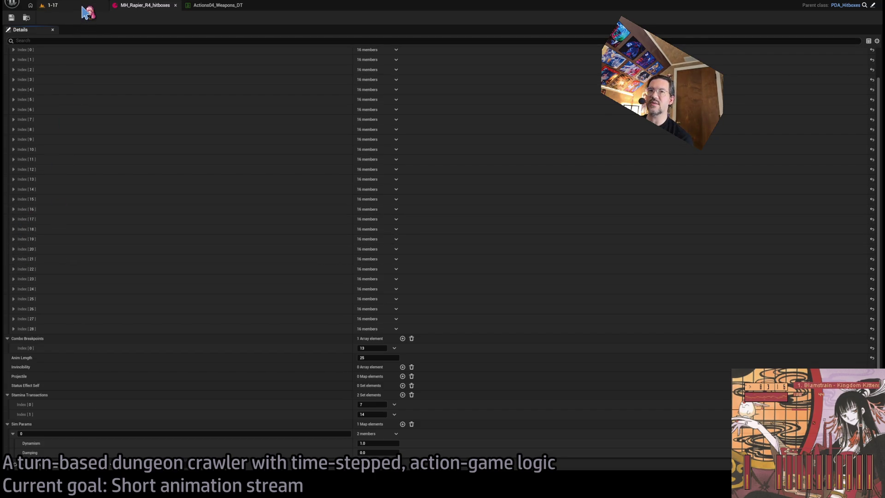
Glance at the 1-17 level and weapons table, then return to the hitboxes asset
{"action": "left_click", "coordinate": [82, 6]}
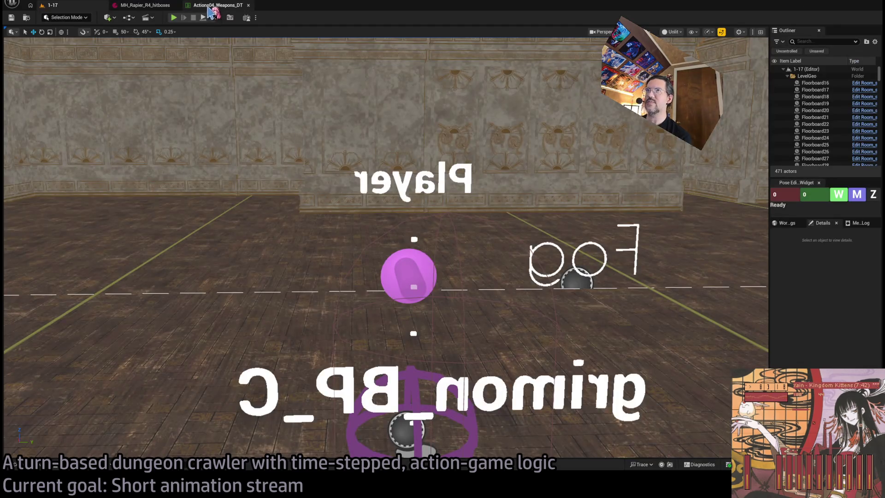
{"action": "left_click", "coordinate": [209, 6]}
{"action": "left_click", "coordinate": [141, 6]}
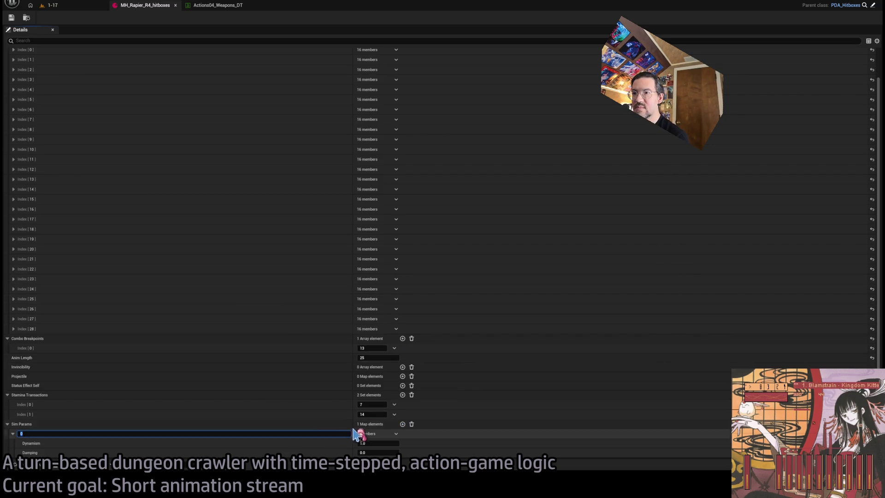
Change the first Sim Params key to 22 and add a second entry keyed 2
{"action": "type", "text": "22"}
{"action": "key", "text": "Return"}
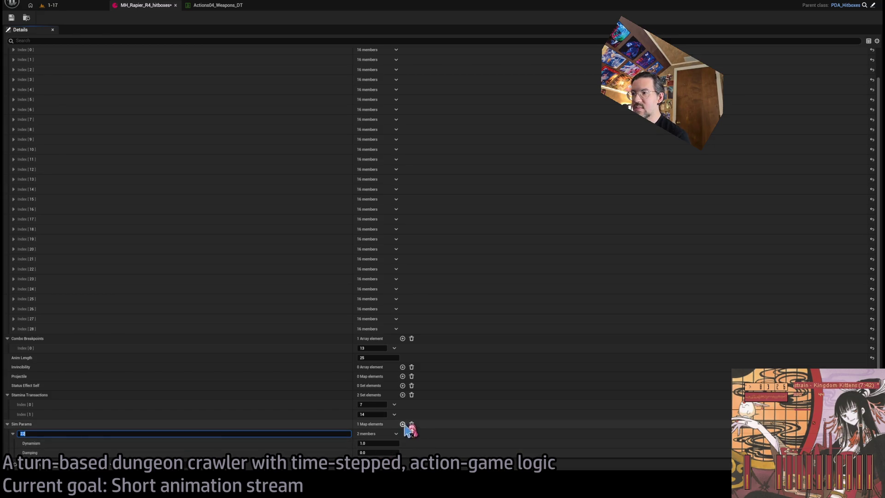
{"action": "left_click", "coordinate": [403, 424]}
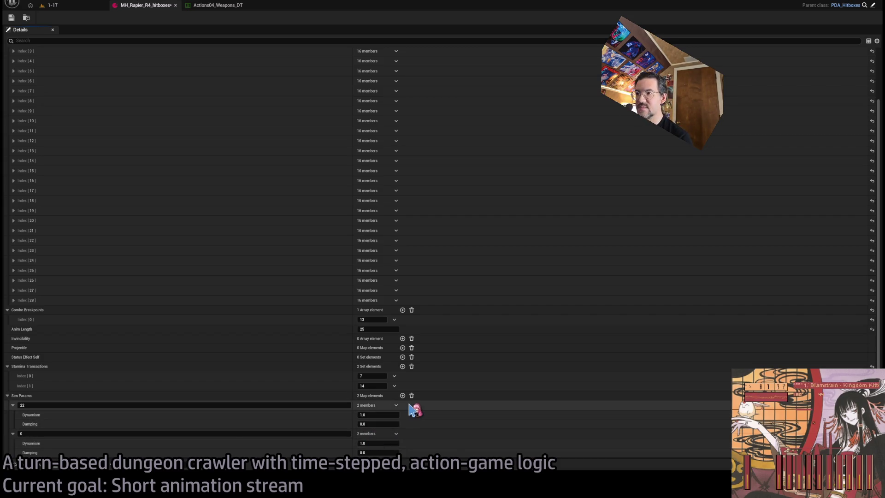
{"action": "left_click", "coordinate": [199, 433]}
{"action": "type", "text": "2"}
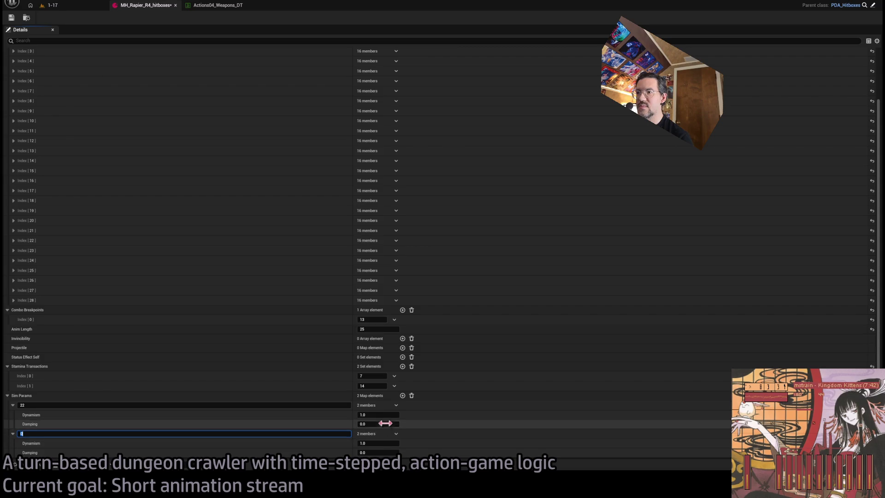
Add a third Sim Params entry, set entry 22's Dynamism to 0.2, and save the asset
{"action": "left_click", "coordinate": [402, 396]}
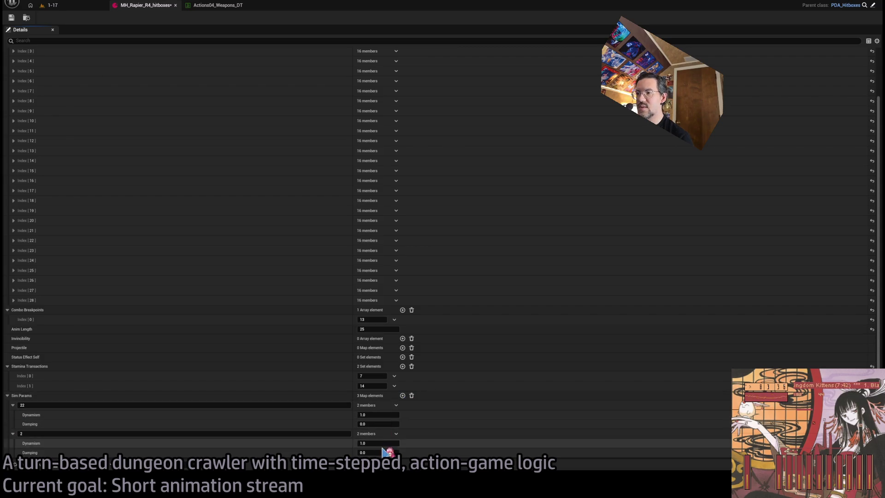
{"action": "left_click", "coordinate": [373, 443]}
{"action": "type", "text": "0.25"}
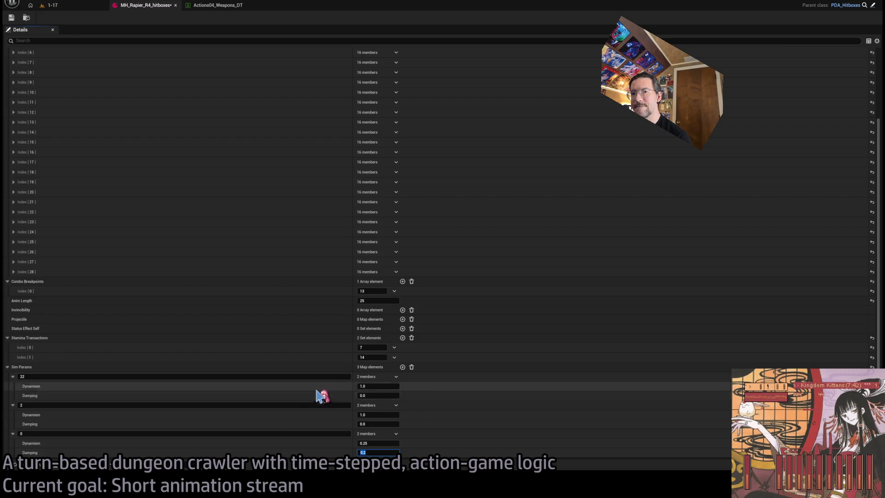
{"action": "left_click", "coordinate": [383, 387]}
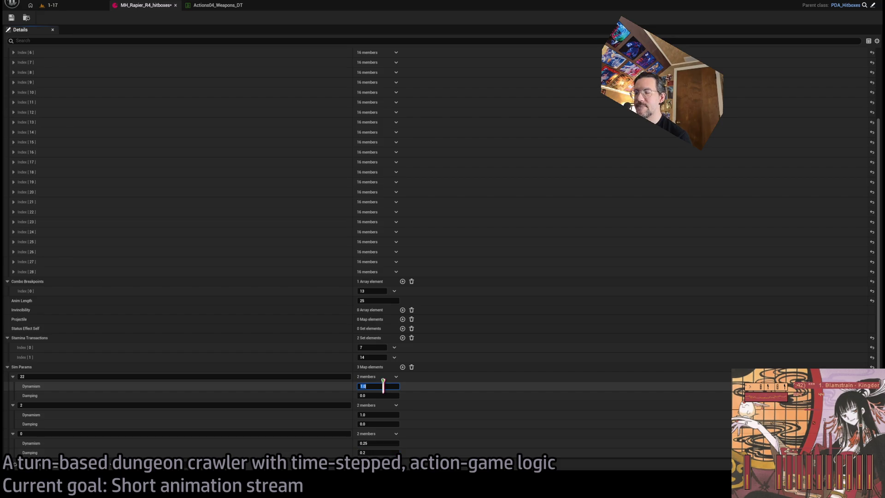
{"action": "type", "text": "0.2"}
{"action": "key", "text": "Return"}
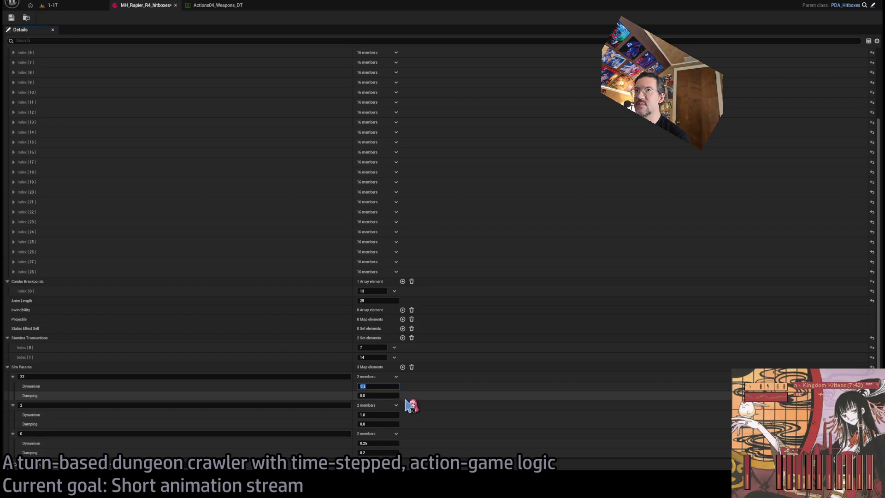
{"action": "left_click", "coordinate": [11, 18]}
{"action": "left_click", "coordinate": [52, 5]}
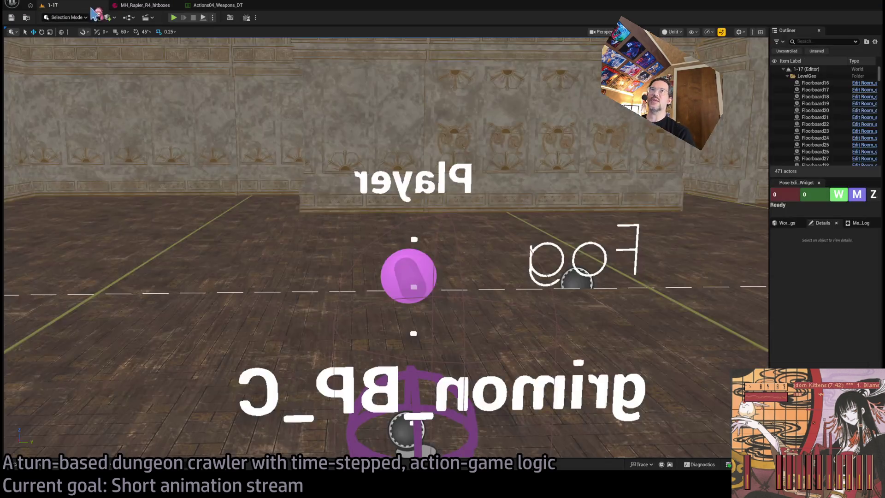
Play the level, execute a turn of queued rapier attacks, and stop
{"action": "left_click", "coordinate": [174, 18]}
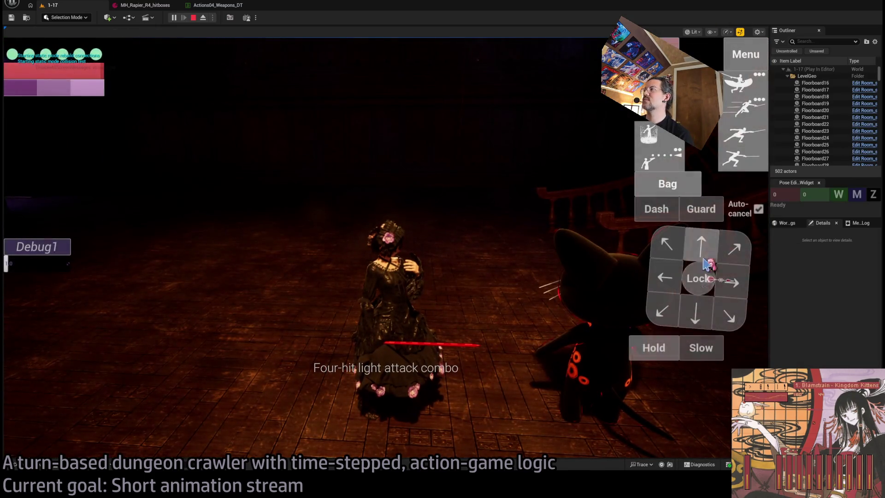
{"action": "left_click", "coordinate": [736, 141]}
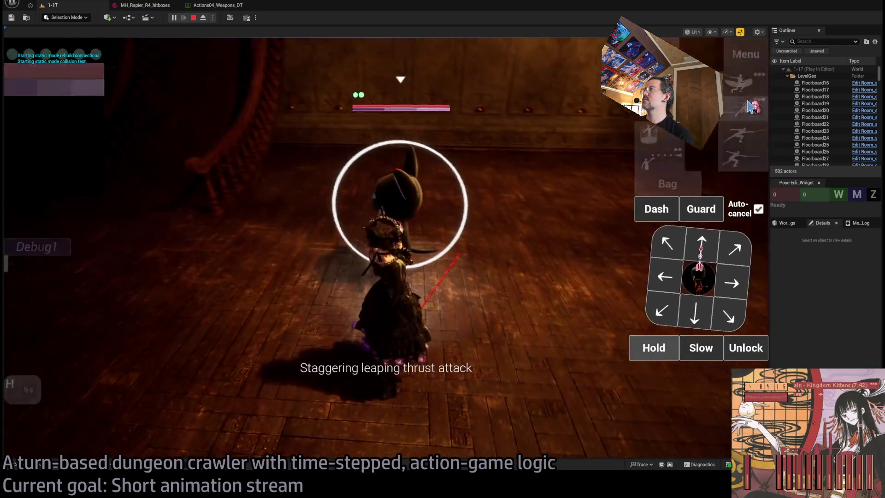
{"action": "left_click", "coordinate": [56, 335]}
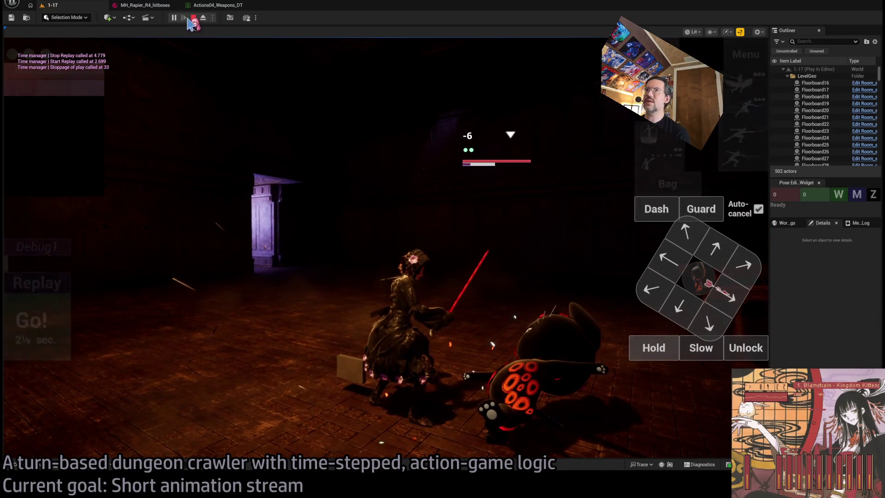
{"action": "left_click", "coordinate": [193, 17]}
Replay the level with a hold and two lunge attacks, then stop and open the Content Drawer
{"action": "left_click", "coordinate": [218, 5]}
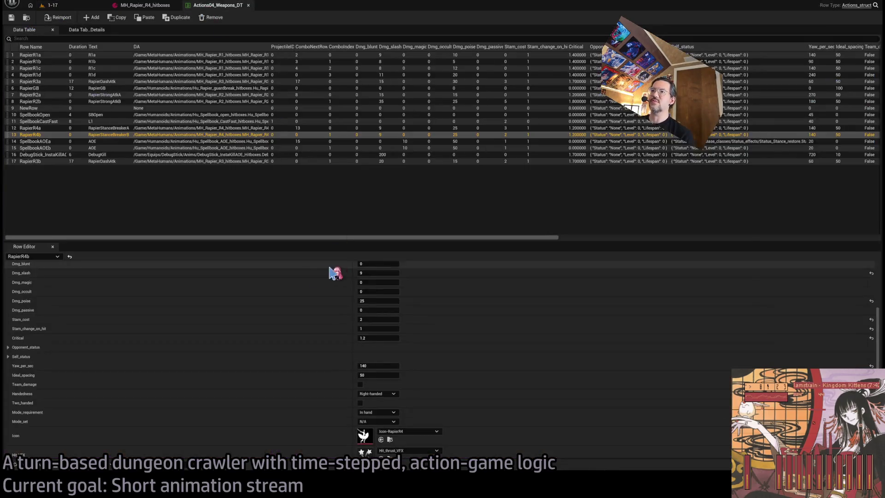
{"action": "left_click", "coordinate": [145, 5]}
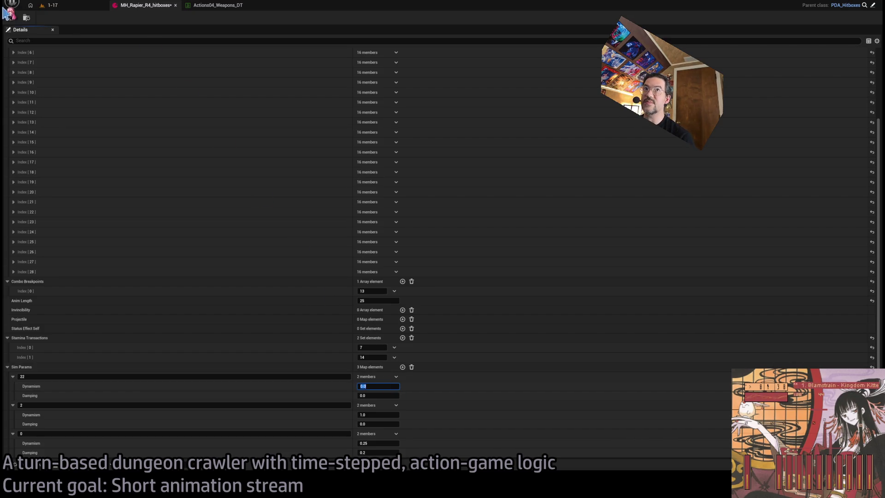
{"action": "left_click", "coordinate": [51, 5]}
{"action": "left_click", "coordinate": [174, 19]}
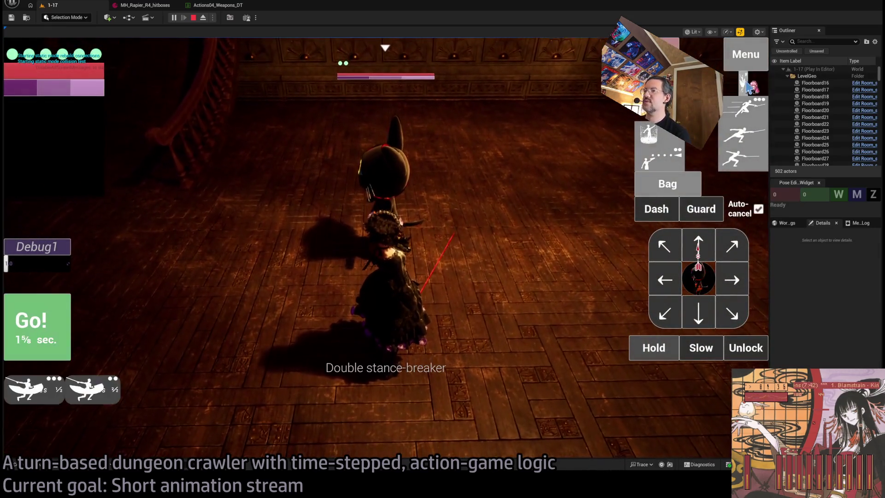
{"action": "left_click", "coordinate": [745, 108]}
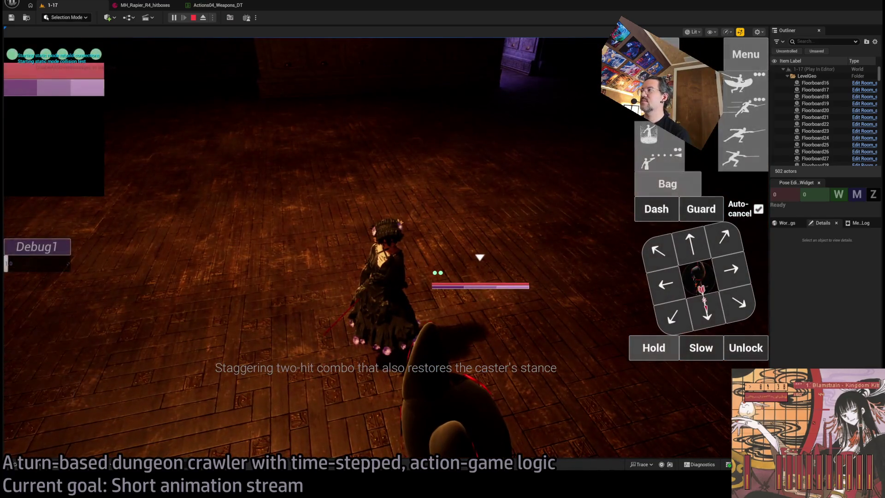
{"action": "left_click", "coordinate": [646, 355]}
{"action": "left_click", "coordinate": [223, 278]}
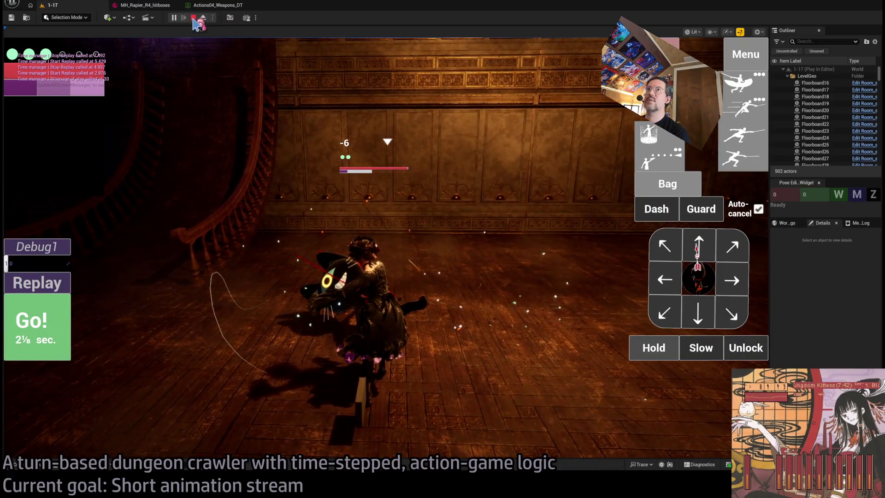
{"action": "key", "text": "Escape"}
{"action": "left_click", "coordinate": [15, 464]}
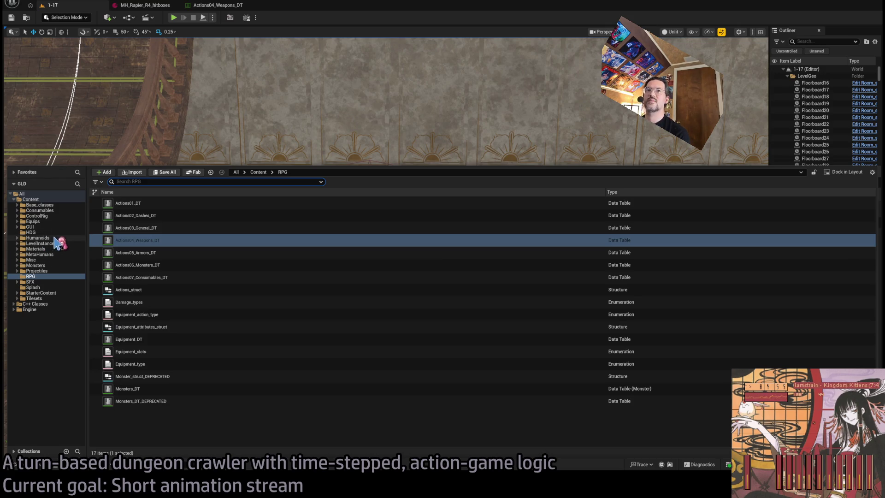
Show the MetaHumans folder contents and open a new browser window
{"action": "left_click", "coordinate": [52, 255]}
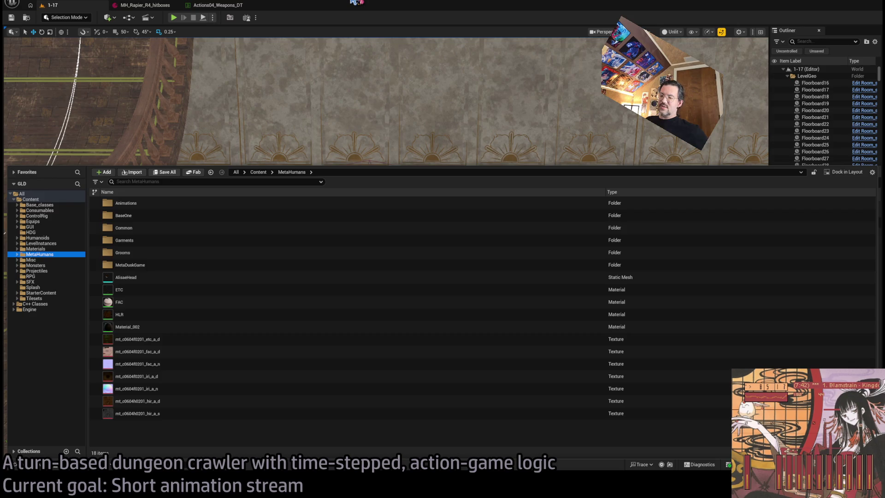
{"action": "left_click", "coordinate": [213, 445]}
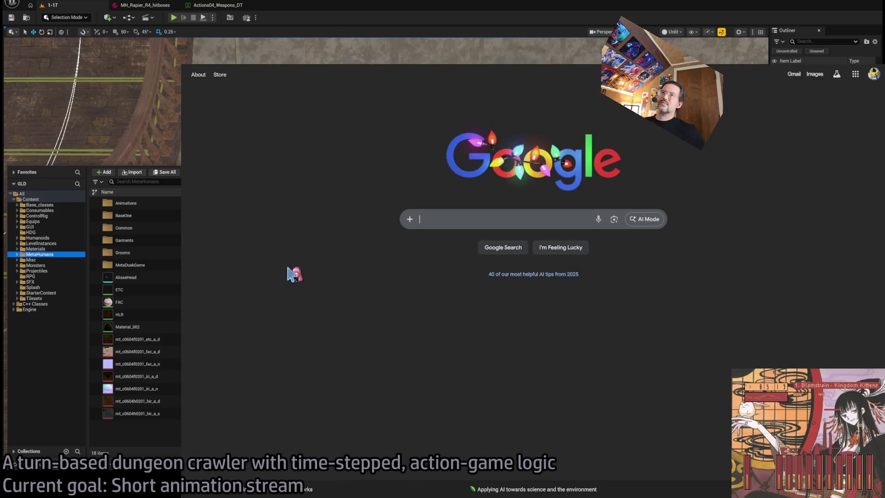
Go to Slickdeals, read the $739 1TB iPhone 15 Pro Max deal's comments, and begin an 'ihone' search
{"action": "type", "text": "sl"}
{"action": "key", "text": "Return"}
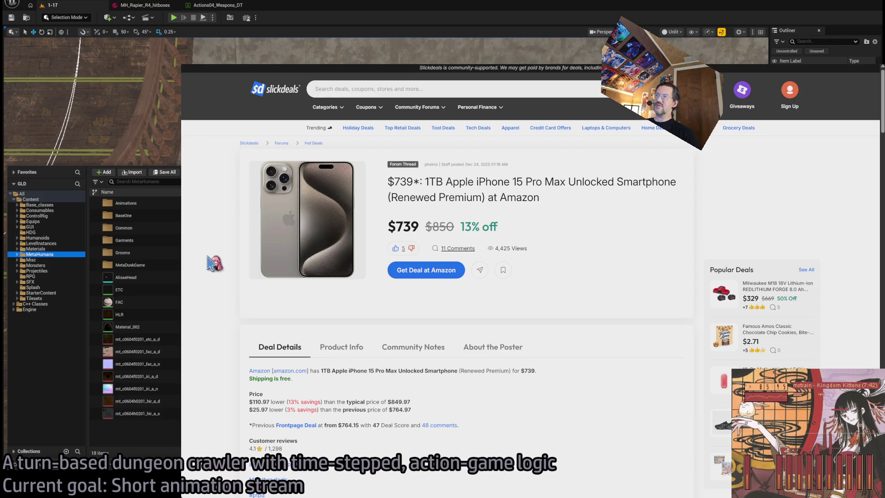
{"action": "scroll", "coordinate": [213, 262], "scroll_direction": "down", "scroll_amount": 2}
{"action": "scroll", "coordinate": [500, 377], "scroll_direction": "up", "scroll_amount": 2}
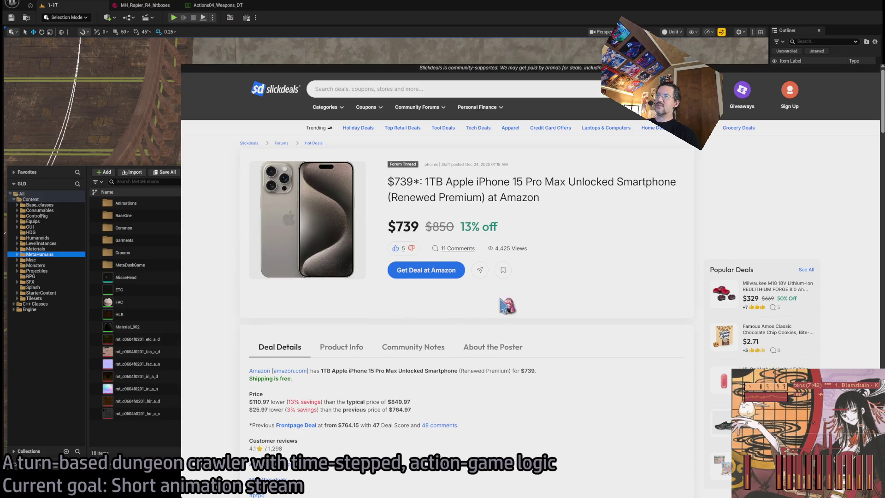
{"action": "scroll", "coordinate": [516, 341], "scroll_direction": "down", "scroll_amount": 10}
{"action": "scroll", "coordinate": [522, 364], "scroll_direction": "down", "scroll_amount": 8}
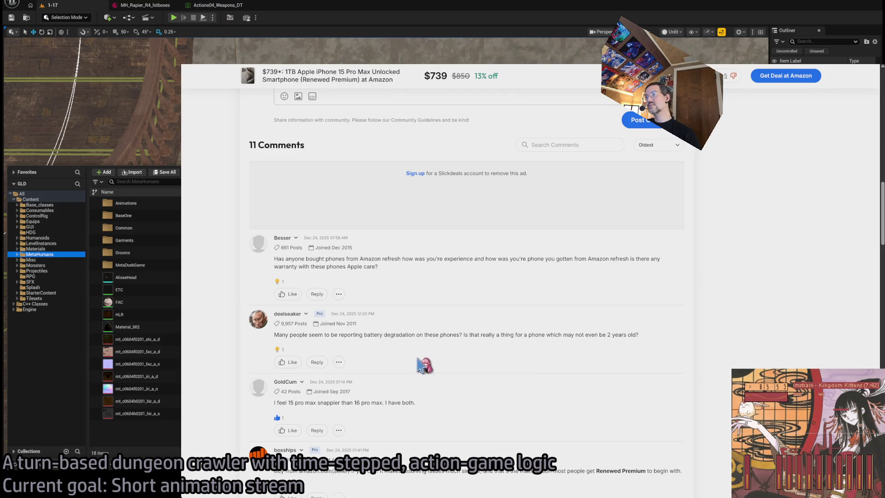
{"action": "scroll", "coordinate": [436, 357], "scroll_direction": "down", "scroll_amount": 1}
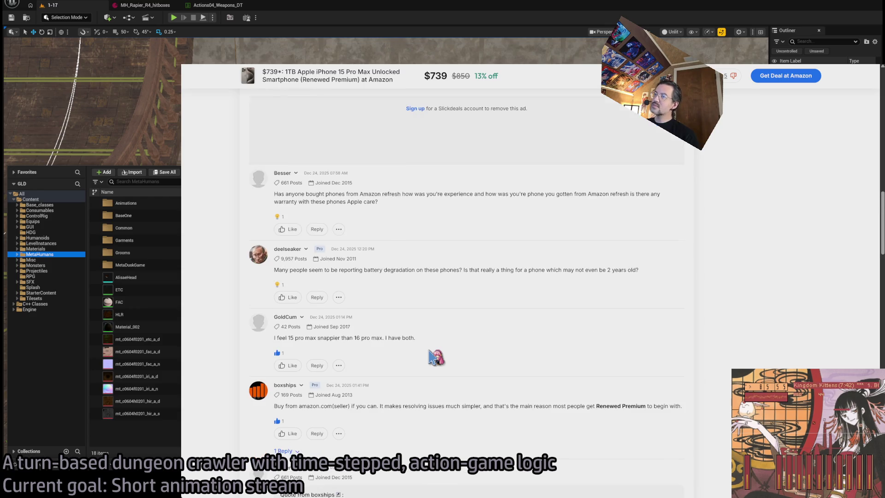
{"action": "scroll", "coordinate": [456, 350], "scroll_direction": "down", "scroll_amount": 3}
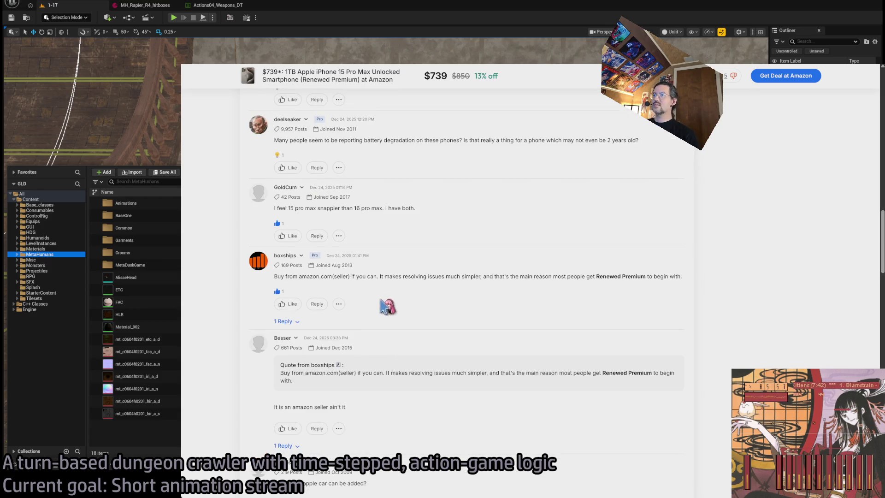
{"action": "scroll", "coordinate": [408, 338], "scroll_direction": "down", "scroll_amount": 5}
{"action": "scroll", "coordinate": [409, 361], "scroll_direction": "down", "scroll_amount": 5}
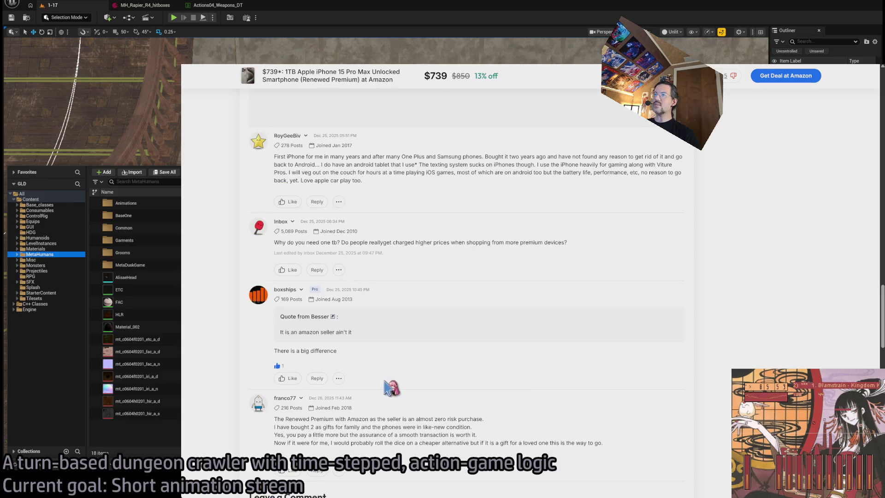
{"action": "scroll", "coordinate": [391, 387], "scroll_direction": "down", "scroll_amount": 5}
{"action": "scroll", "coordinate": [401, 387], "scroll_direction": "up", "scroll_amount": 20}
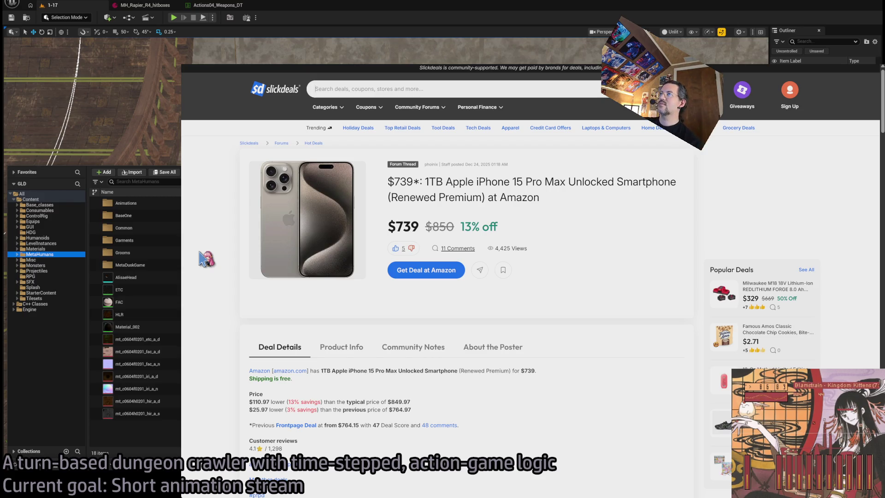
{"action": "type", "text": "i"}
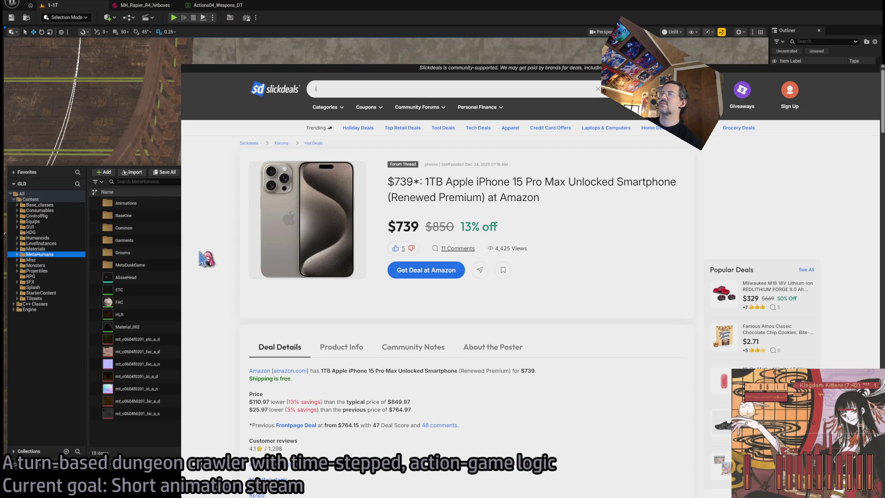
{"action": "type", "text": "phone"}
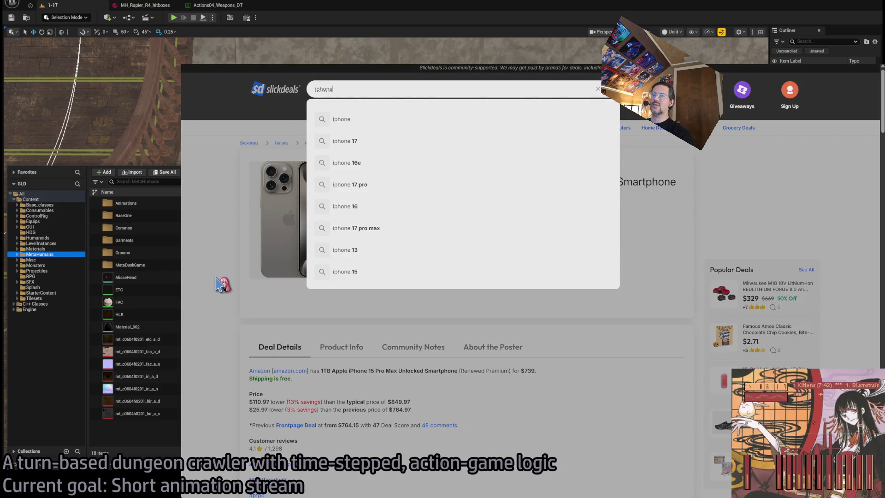
Run the iphone search and open the iPhone 15 Pro 128GB Blue Titanium deal at $489.99
{"action": "key", "text": "Return"}
{"action": "scroll", "coordinate": [225, 276], "scroll_direction": "down", "scroll_amount": 3}
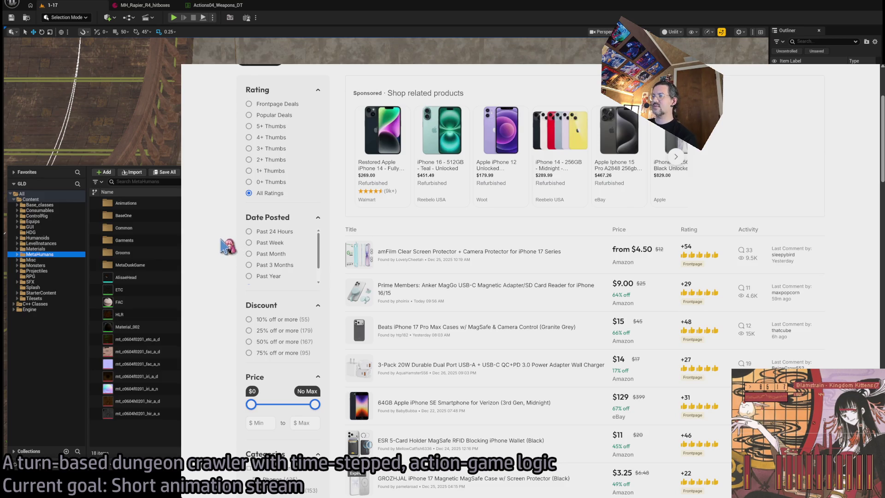
{"action": "scroll", "coordinate": [226, 247], "scroll_direction": "down", "scroll_amount": 7}
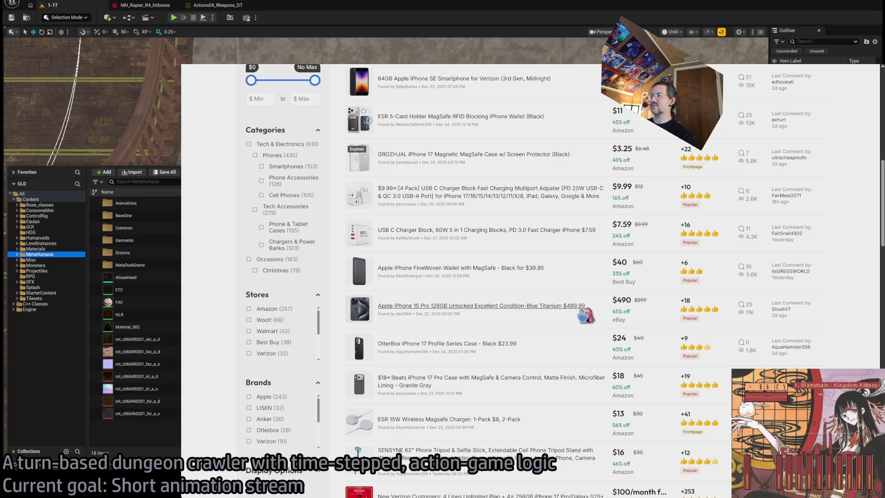
{"action": "scroll", "coordinate": [451, 310], "scroll_direction": "up", "scroll_amount": 4}
{"action": "scroll", "coordinate": [451, 310], "scroll_direction": "up", "scroll_amount": 5}
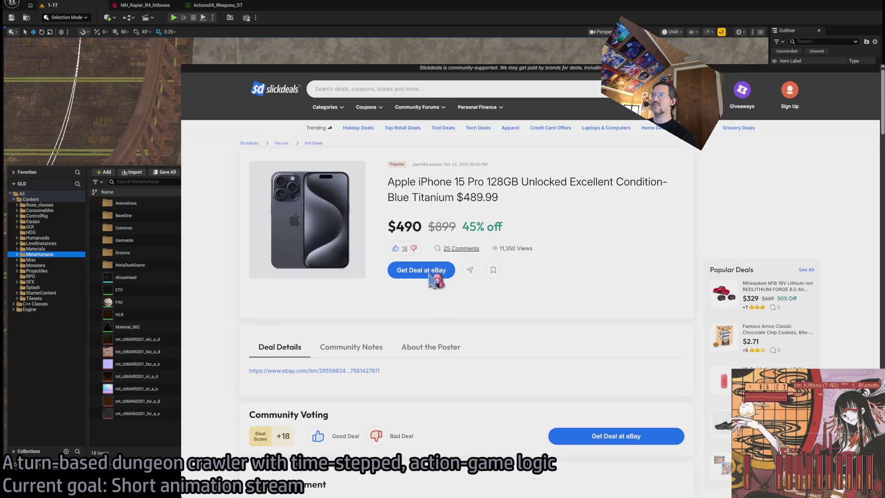
Follow the deal to eBay and compare colours, settling on Natural Titanium at US $519.99
{"action": "left_click", "coordinate": [430, 276]}
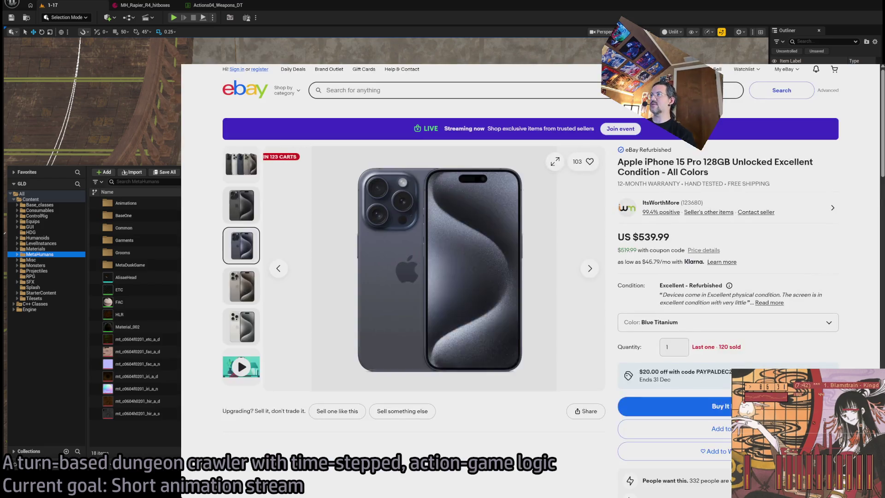
{"action": "scroll", "coordinate": [682, 295], "scroll_direction": "down", "scroll_amount": 2}
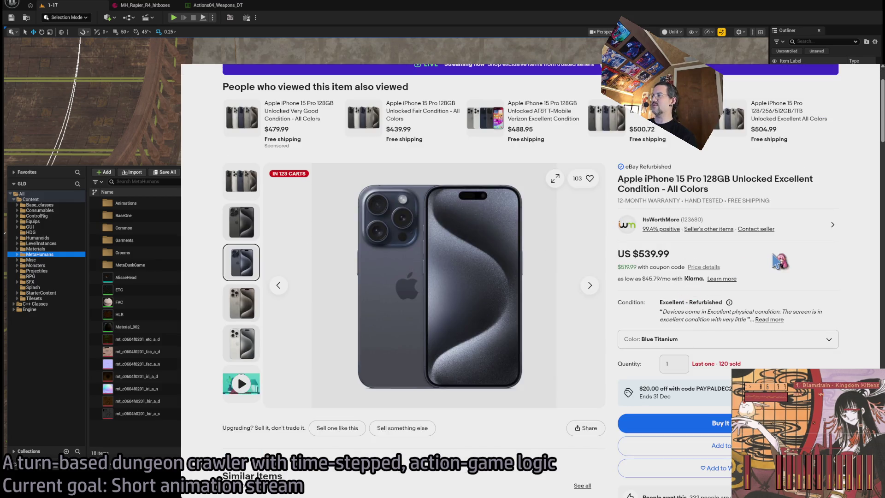
{"action": "left_click", "coordinate": [733, 340]}
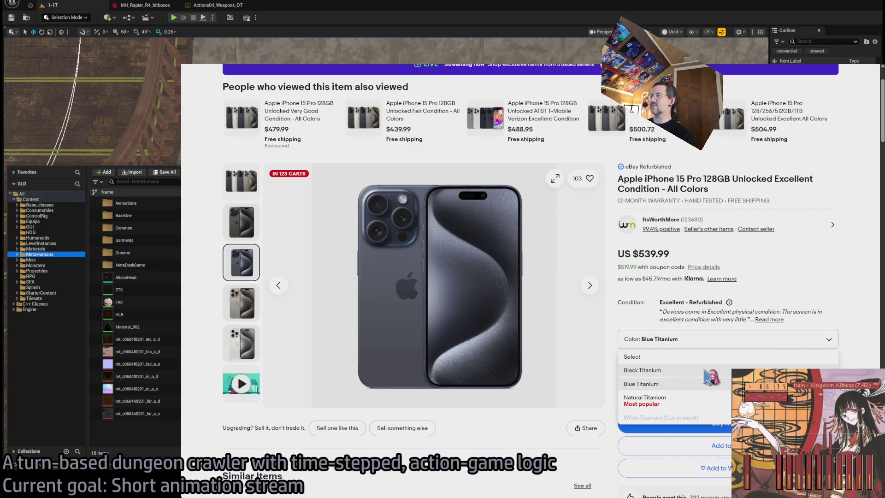
{"action": "left_click", "coordinate": [716, 401]}
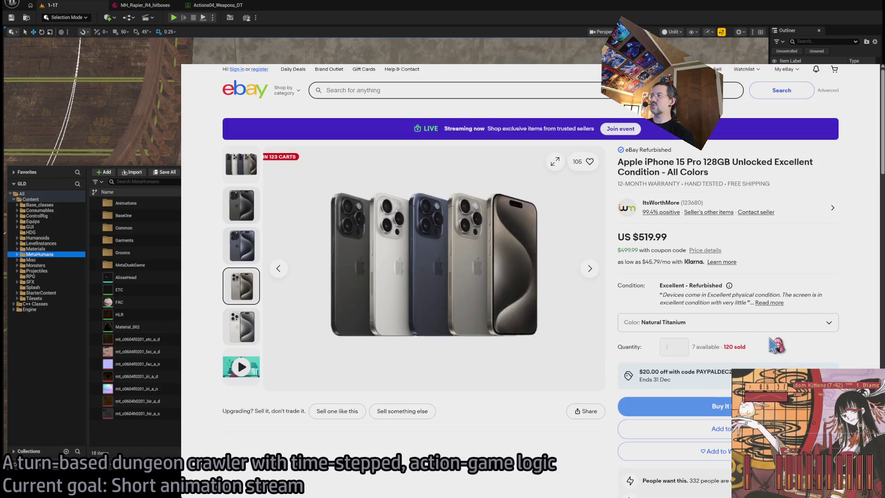
{"action": "left_click", "coordinate": [733, 323]}
{"action": "left_click", "coordinate": [731, 354]}
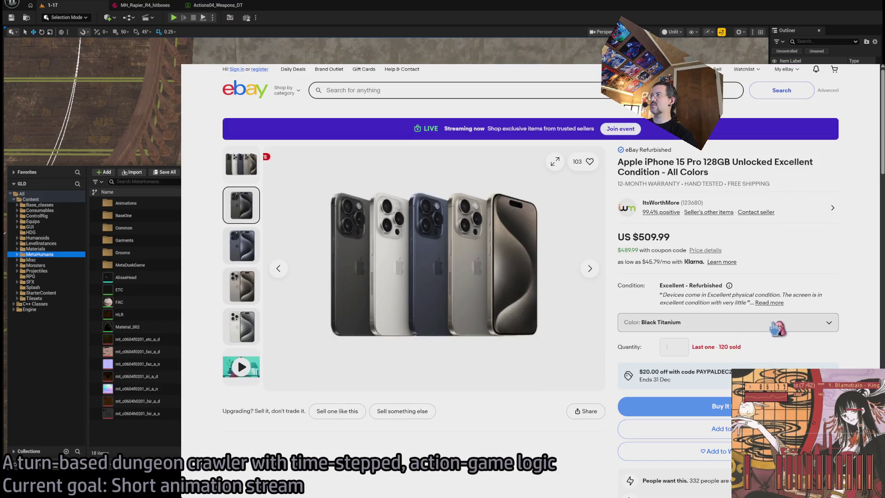
{"action": "left_click", "coordinate": [752, 330]}
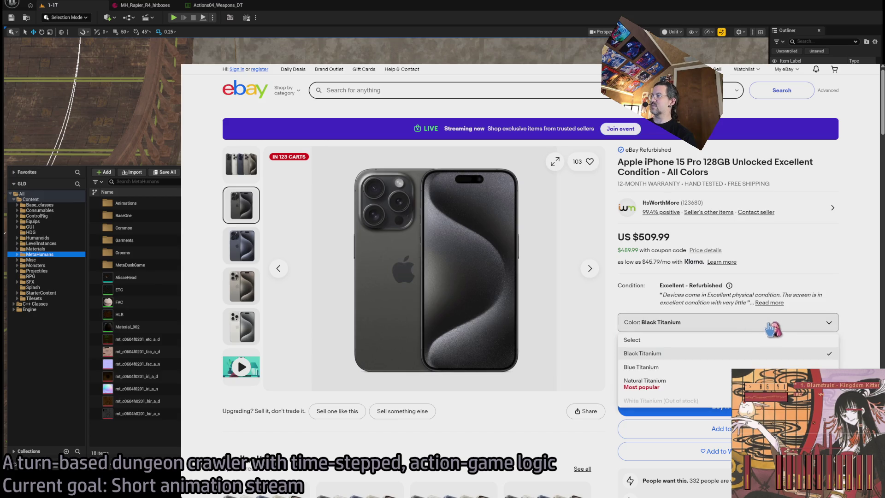
{"action": "left_click", "coordinate": [836, 320]}
{"action": "left_click", "coordinate": [698, 325]}
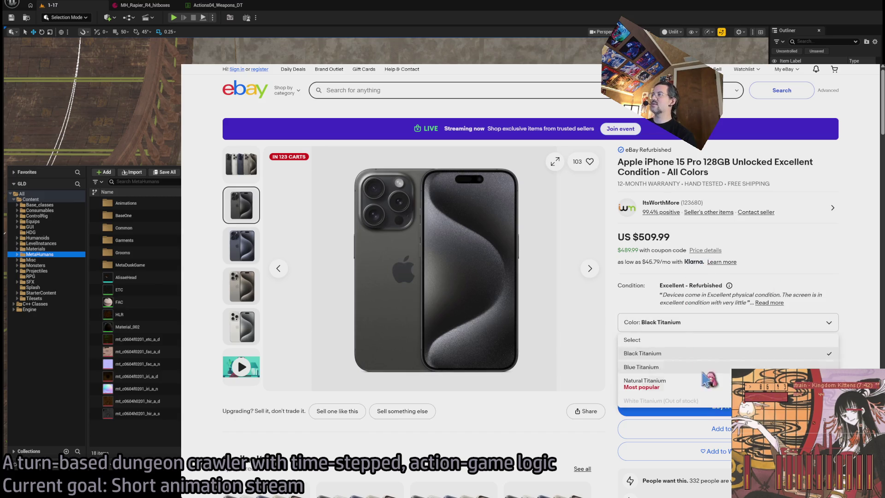
{"action": "left_click", "coordinate": [682, 386]}
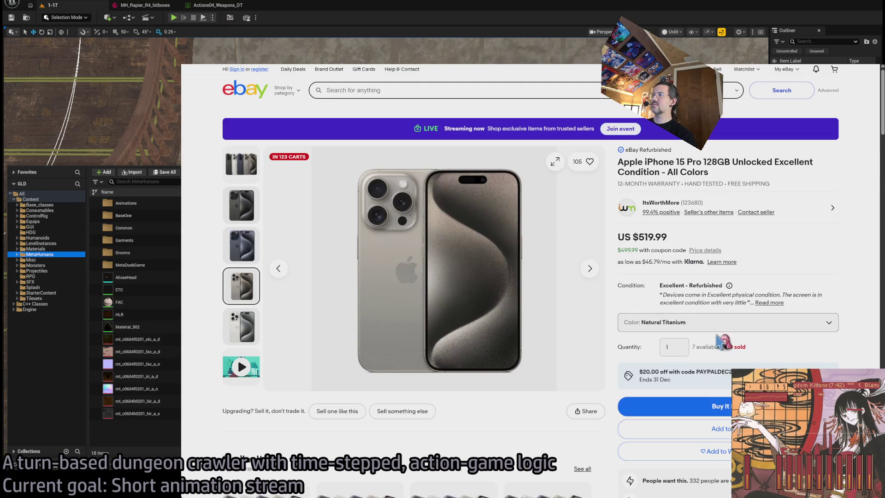
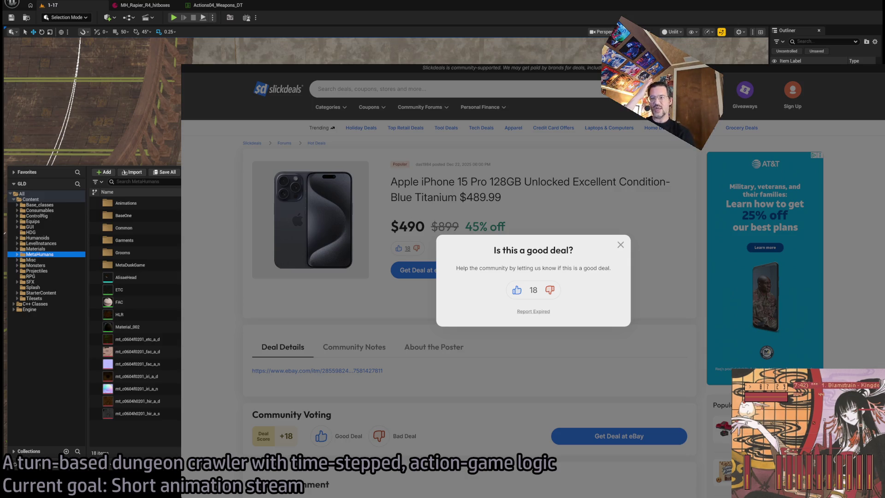
Dismiss the deal-vote popup, return to the Google homepage, and switch to the Unreal editor
{"action": "left_click", "coordinate": [245, 131]}
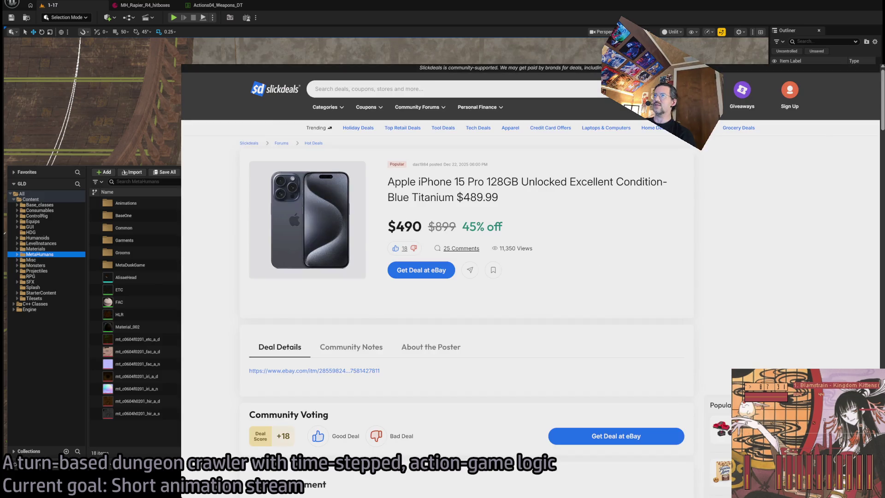
{"action": "key", "text": "alt+Left"}
{"action": "key", "text": "alt+Left"}
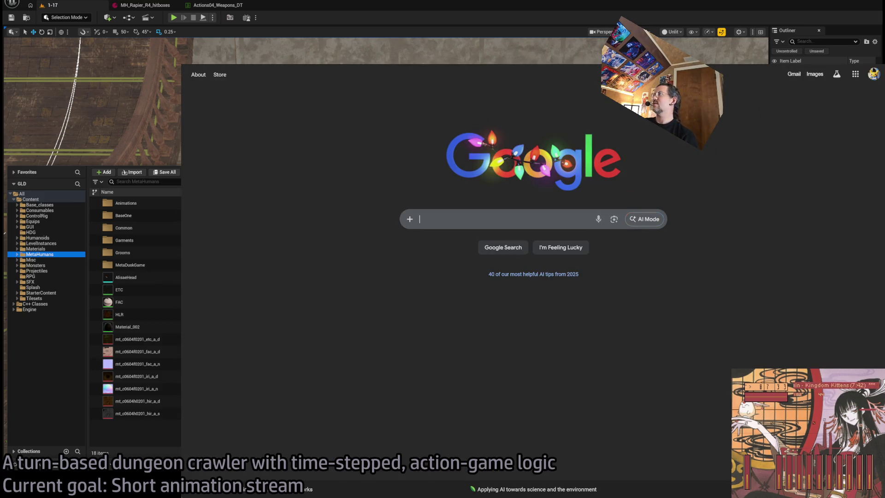
{"action": "key", "text": "alt+Tab"}
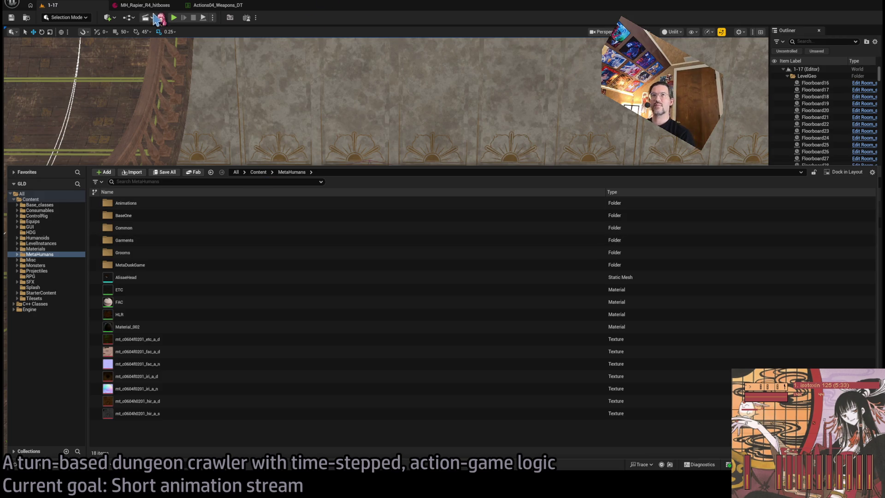
Review the Actions04_Weapons_DT table and MH_Rapier_R4_hitboxes data, then return to level 1-17
{"action": "left_click", "coordinate": [216, 5]}
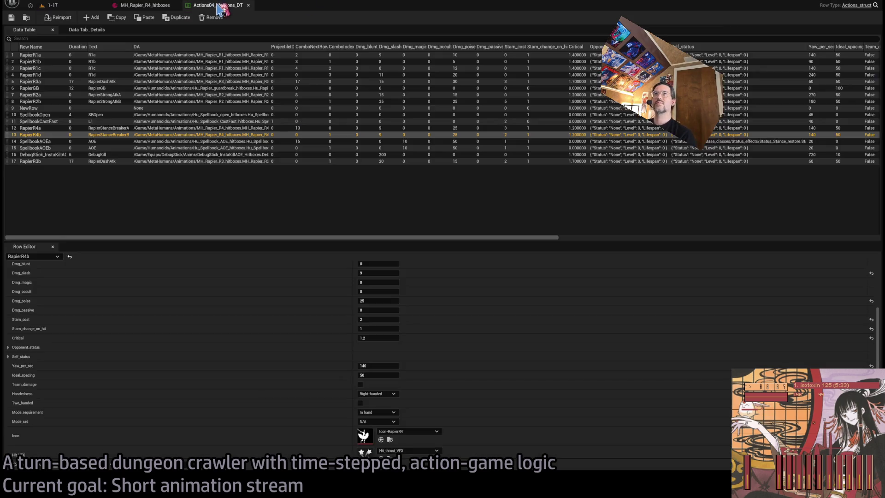
{"action": "left_click", "coordinate": [147, 6]}
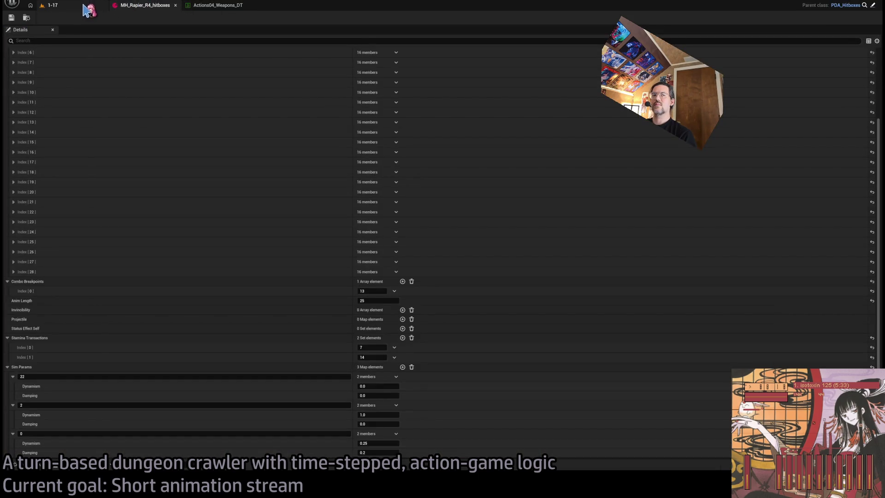
{"action": "left_click", "coordinate": [82, 6]}
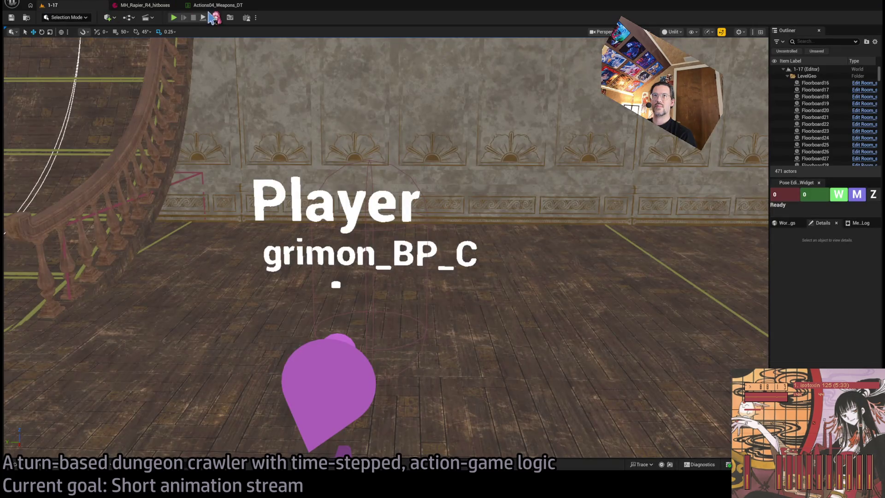
Find and open the Rapier_BP Blueprint through the quick asset search for '_bp'
{"action": "key", "text": "ctrl+p"}
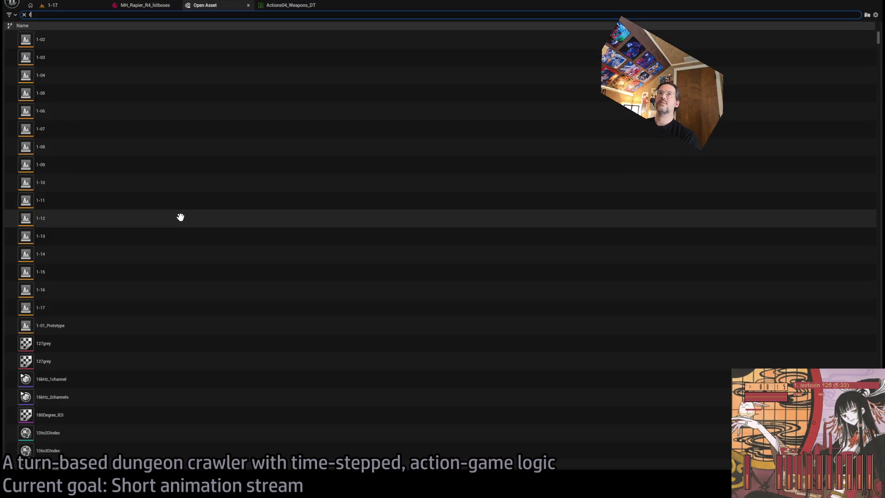
{"action": "scroll", "coordinate": [180, 217], "scroll_direction": "down", "scroll_amount": 5}
{"action": "key", "text": "Escape"}
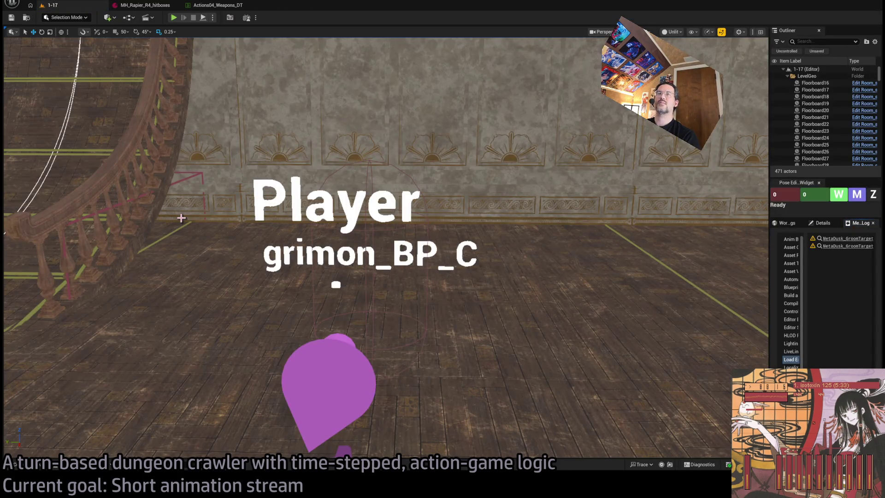
{"action": "key", "text": "ctrl+p"}
{"action": "type", "text": "rapier_bp"}
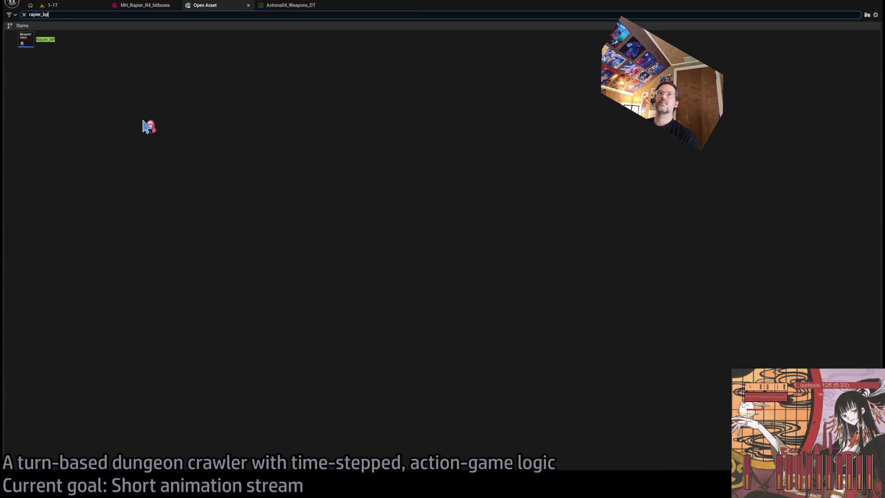
{"action": "left_click", "coordinate": [68, 40]}
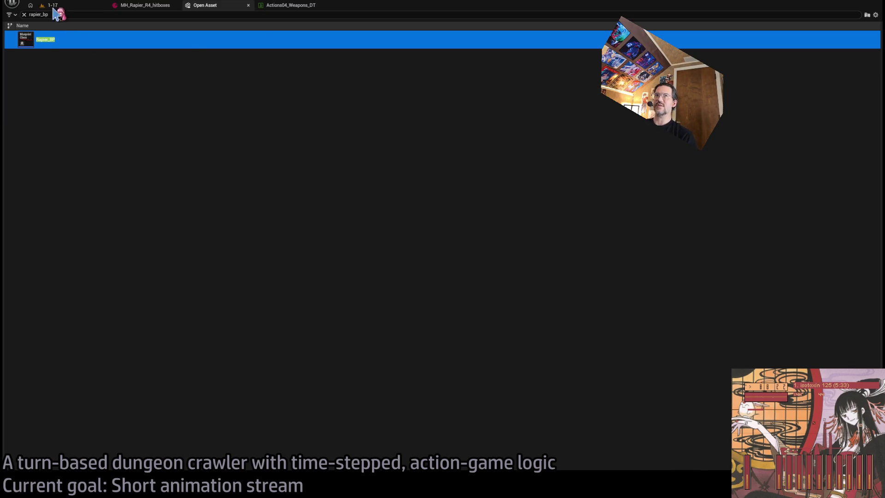
{"action": "key", "text": "Return"}
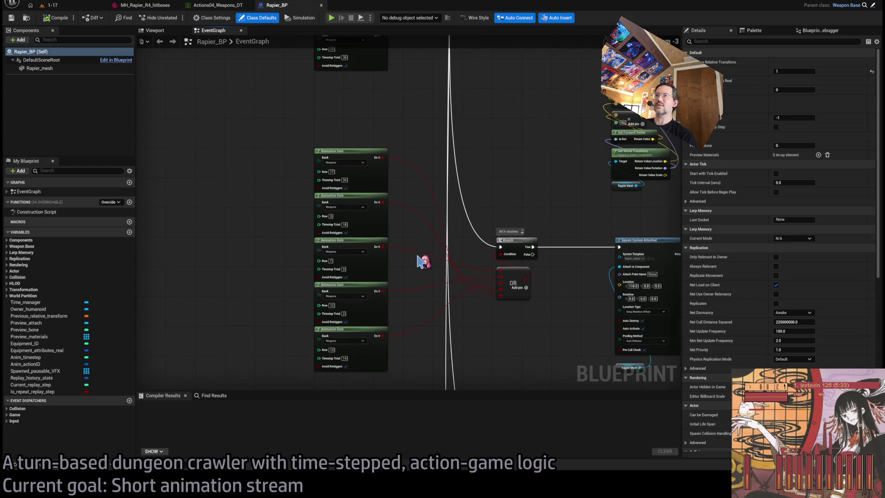
{"action": "left_click", "coordinate": [60, 5]}
Play level 1-17 in the editor, replay the rapier turn, and go to Actions04_Weapons_DT
{"action": "key", "text": "alt+p"}
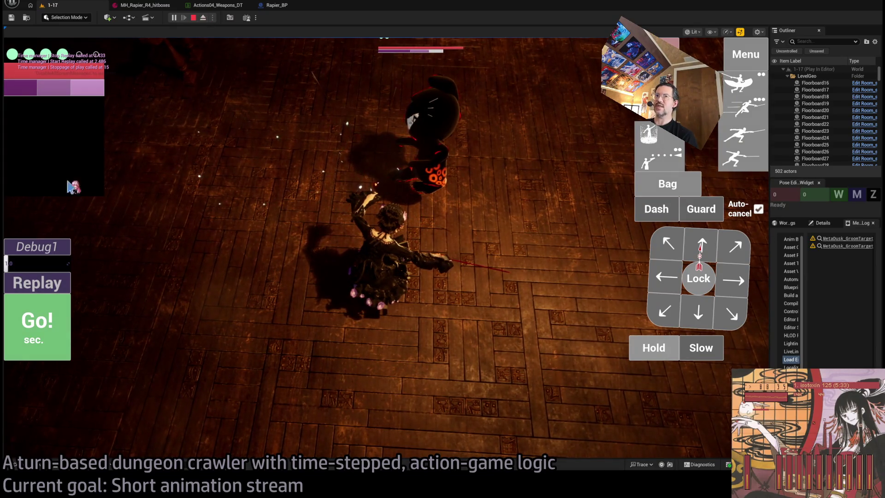
{"action": "left_click", "coordinate": [57, 282]}
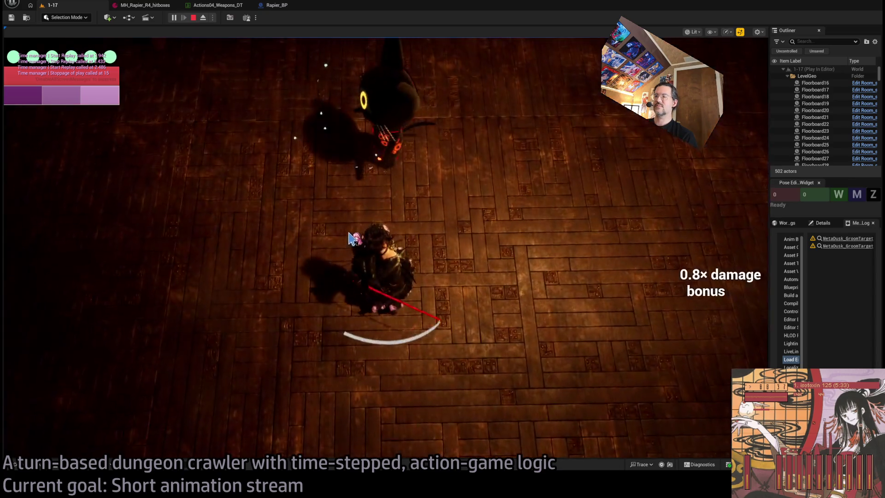
{"action": "left_click", "coordinate": [210, 5]}
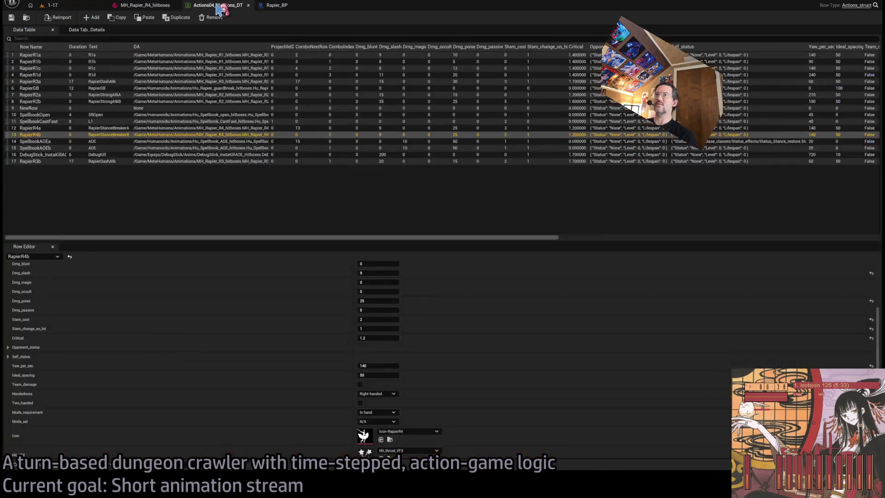
Compare the R4 hitbox data and weapons table against the Rapier_BP event graph
{"action": "left_click", "coordinate": [143, 5]}
{"action": "left_click", "coordinate": [281, 5]}
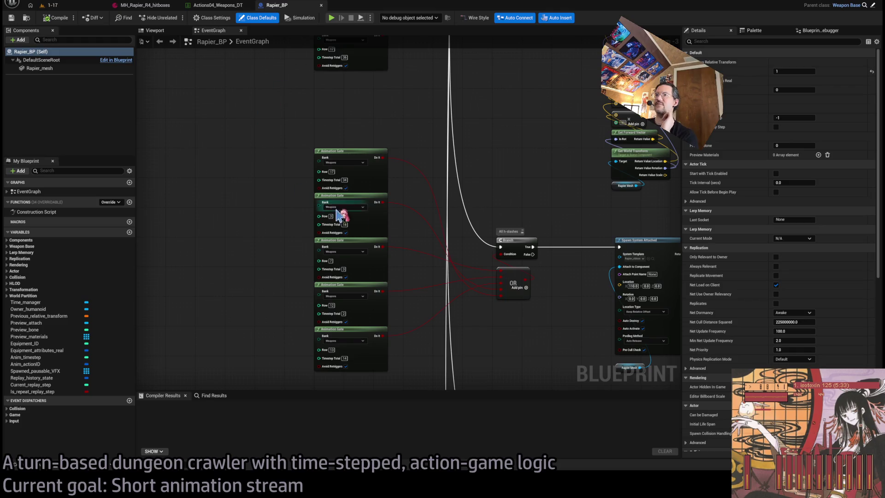
{"action": "left_click", "coordinate": [431, 161]}
{"action": "left_click", "coordinate": [213, 5]}
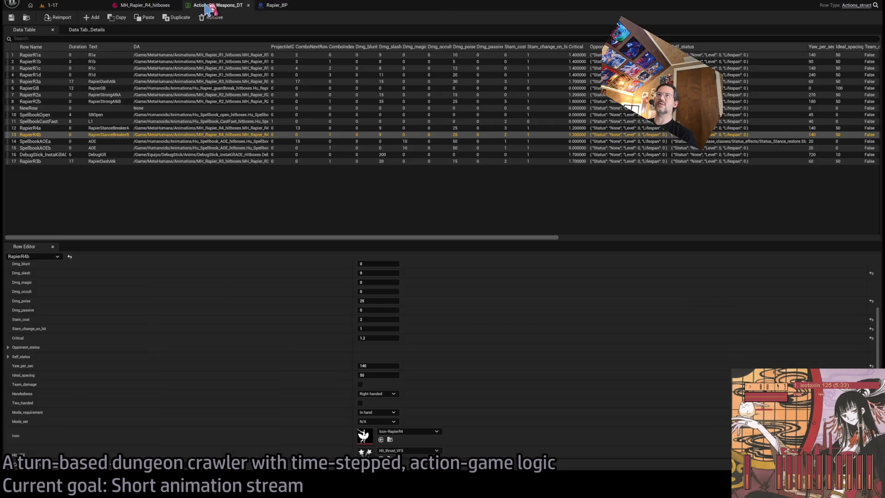
{"action": "left_click", "coordinate": [275, 5]}
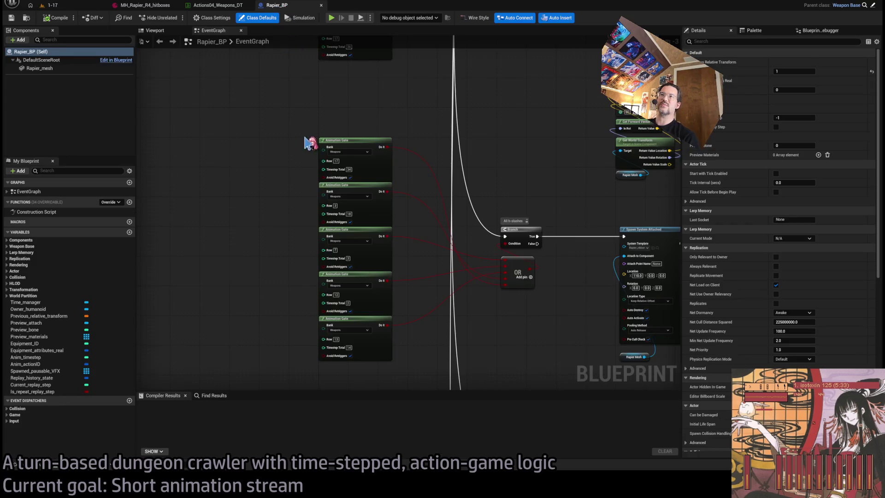
{"action": "scroll", "coordinate": [401, 247], "scroll_direction": "up", "scroll_amount": 2}
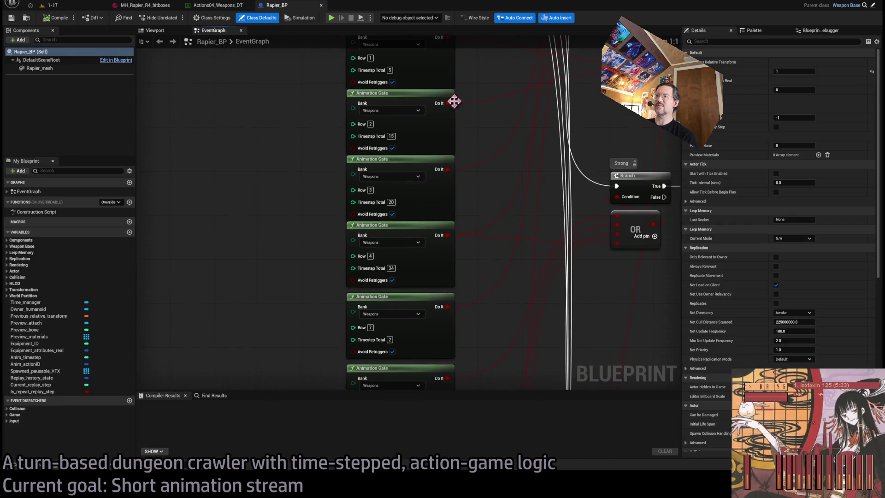
{"action": "key", "text": "ctrl+z"}
{"action": "key", "text": "ctrl+z"}
{"action": "key", "text": "ctrl+z"}
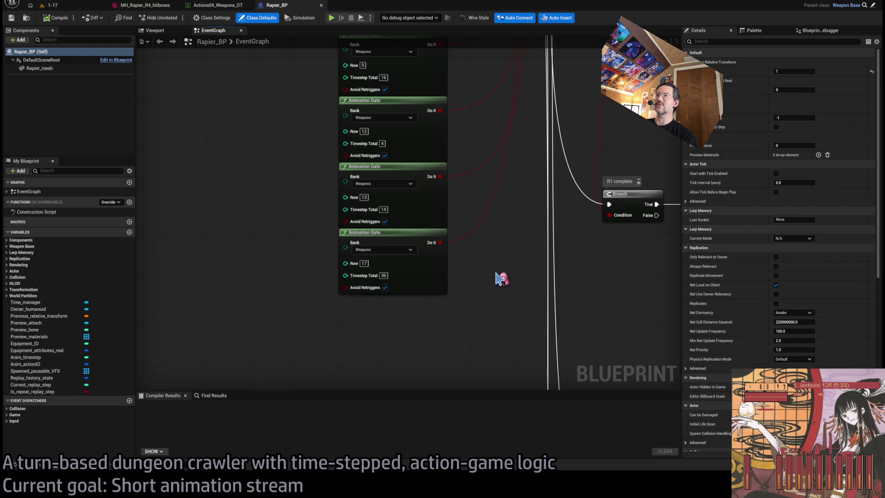
Survey the lower animation gates and All h-slashes group, then recompile Rapier_BP
{"action": "left_click_drag", "start_coordinate": [447, 201], "coordinate": [451, 280]}
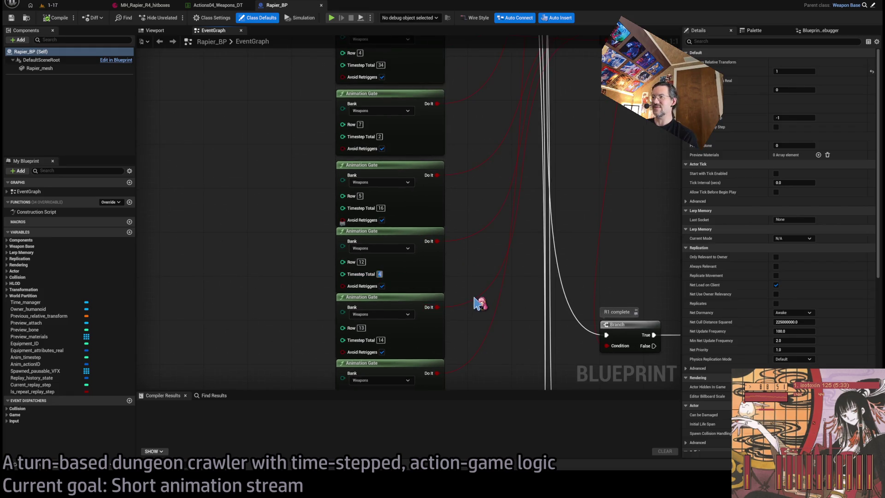
{"action": "key", "text": "ctrl+z"}
{"action": "key", "text": "ctrl+z"}
{"action": "key", "text": "ctrl+z"}
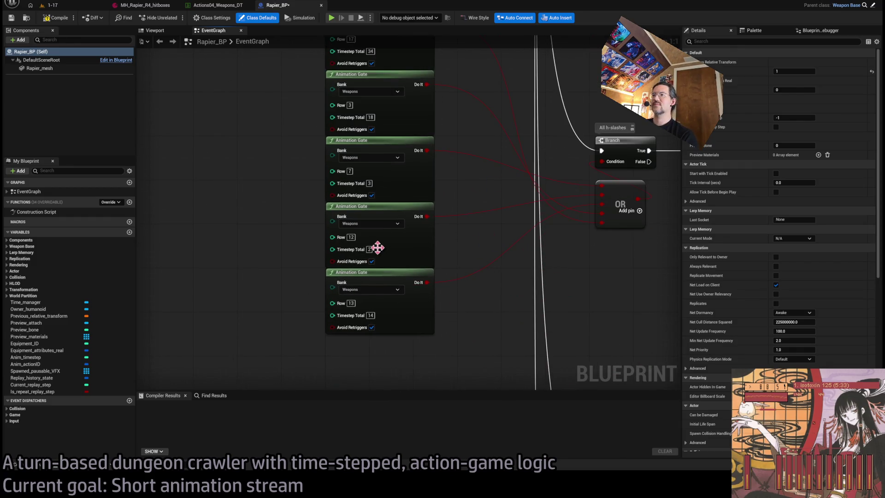
{"action": "mouse_move", "coordinate": [356, 251]}
{"action": "left_mouse_down"}
{"action": "mouse_move", "coordinate": [479, 300]}
{"action": "mouse_move", "coordinate": [489, 371]}
{"action": "mouse_move", "coordinate": [515, 208]}
{"action": "mouse_move", "coordinate": [467, 103]}
{"action": "left_mouse_up"}
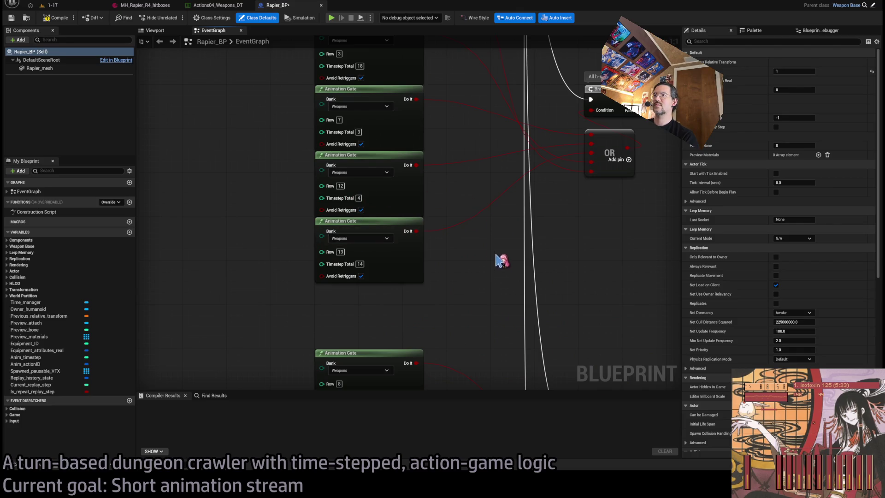
{"action": "mouse_move", "coordinate": [499, 260]}
{"action": "left_mouse_down"}
{"action": "mouse_move", "coordinate": [307, 263]}
{"action": "mouse_move", "coordinate": [442, 257]}
{"action": "mouse_move", "coordinate": [450, 172]}
{"action": "mouse_move", "coordinate": [470, 217]}
{"action": "left_mouse_up"}
{"action": "scroll", "coordinate": [385, 263], "scroll_direction": "down", "scroll_amount": 2}
{"action": "scroll", "coordinate": [439, 258], "scroll_direction": "up", "scroll_amount": 2}
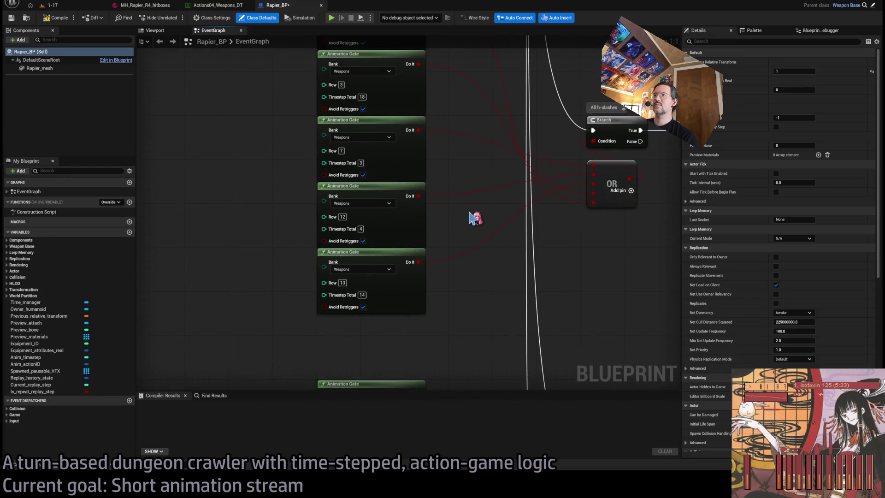
{"action": "left_click", "coordinate": [54, 17]}
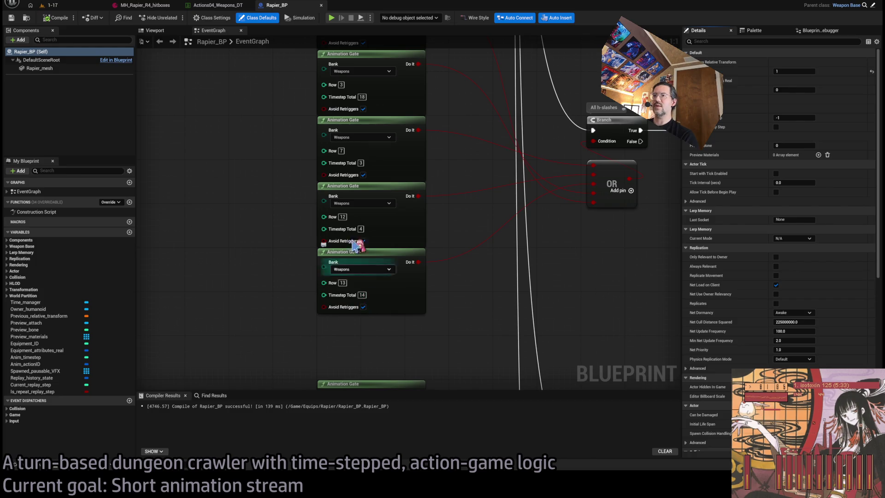
Recheck the Actions04_Weapons_DT table and MH_Rapier_R4_hitboxes data
{"action": "left_click", "coordinate": [207, 6]}
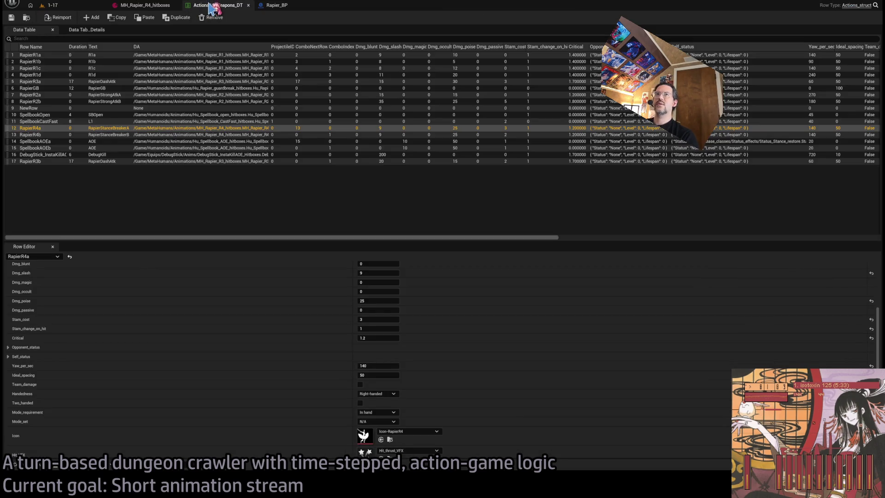
{"action": "left_click", "coordinate": [142, 5]}
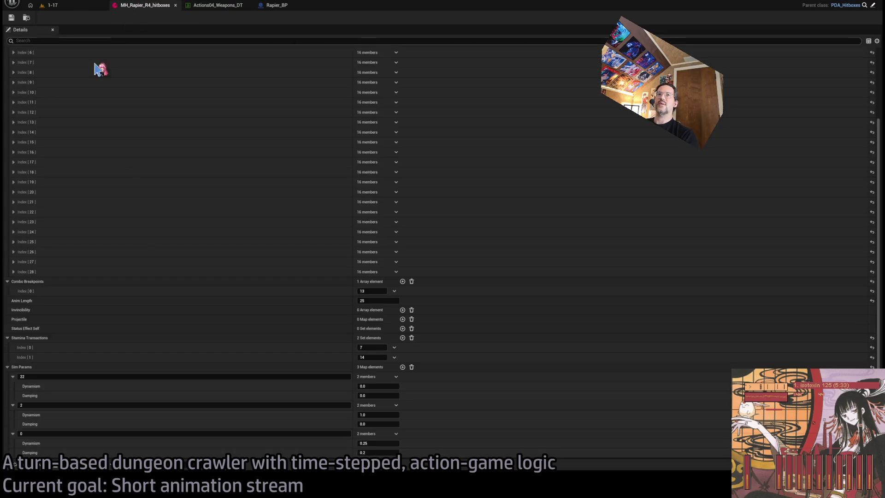
{"action": "scroll", "coordinate": [198, 226], "scroll_direction": "down", "scroll_amount": 2}
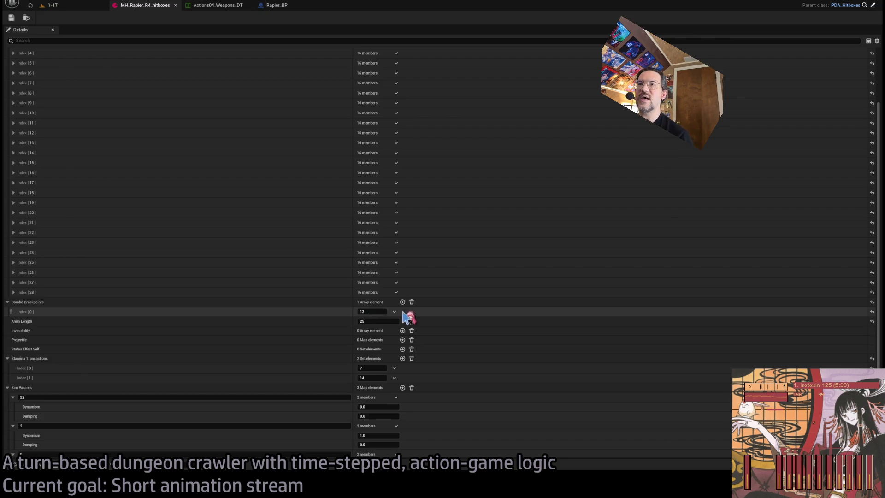
Change the Row 13 Animation Gate's Timestep Total from 14 to 13
{"action": "left_click", "coordinate": [272, 5]}
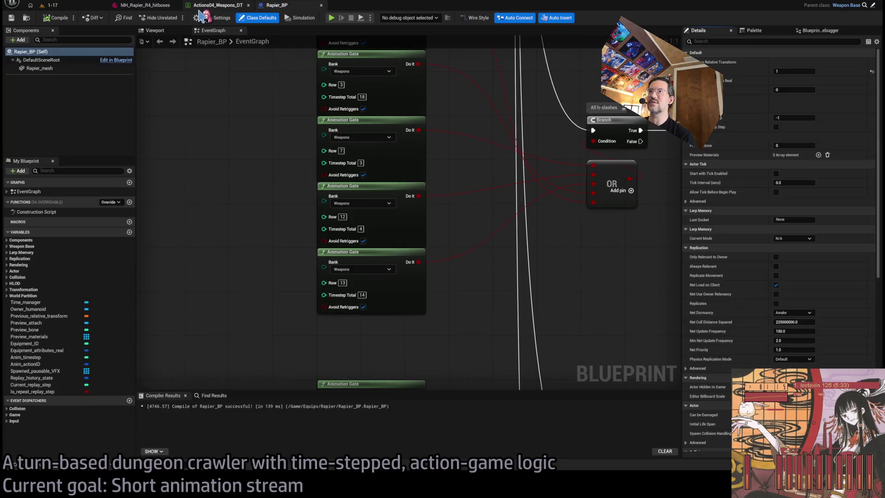
{"action": "left_click", "coordinate": [363, 307]}
{"action": "type", "text": "13"}
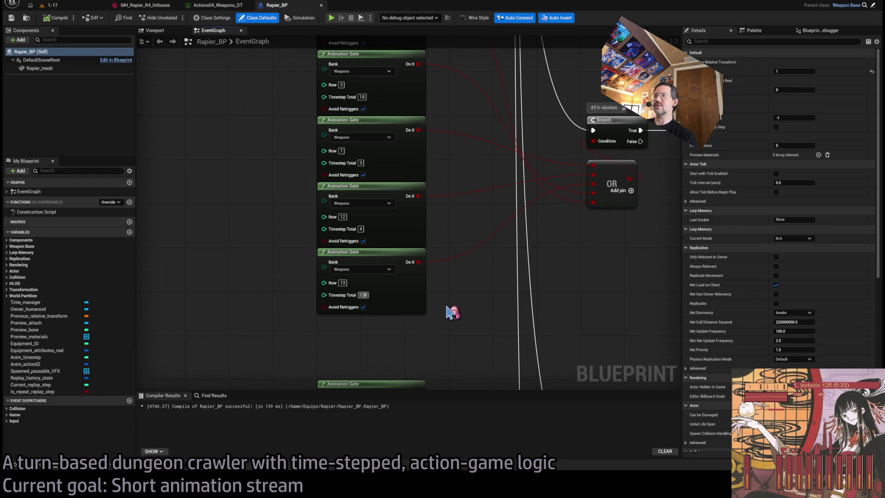
{"action": "mouse_move", "coordinate": [465, 318]}
{"action": "left_mouse_down"}
{"action": "mouse_move", "coordinate": [470, 133]}
{"action": "mouse_move", "coordinate": [475, 276]}
{"action": "left_mouse_up"}
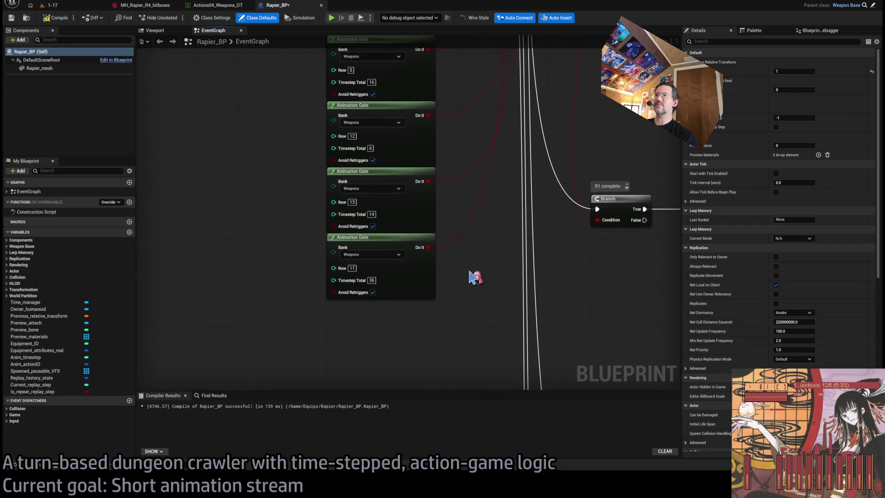
{"action": "left_click", "coordinate": [374, 214]}
{"action": "type", "text": "13"}
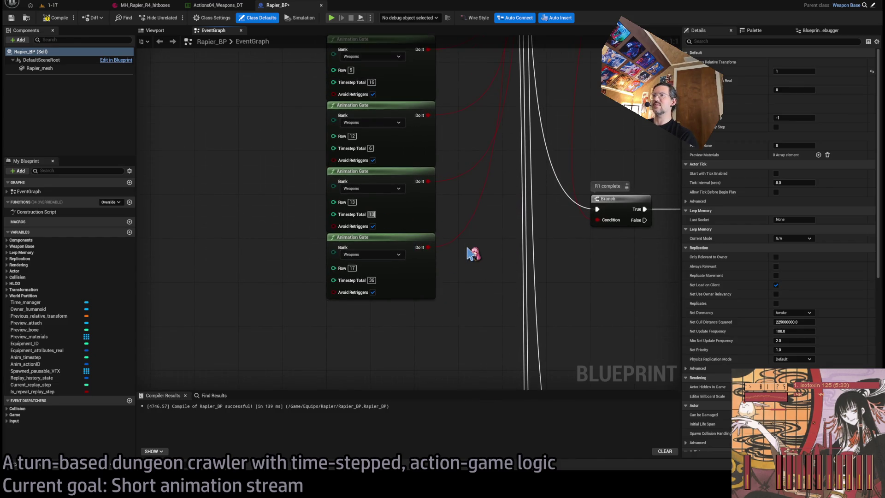
{"action": "left_click", "coordinate": [55, 6]}
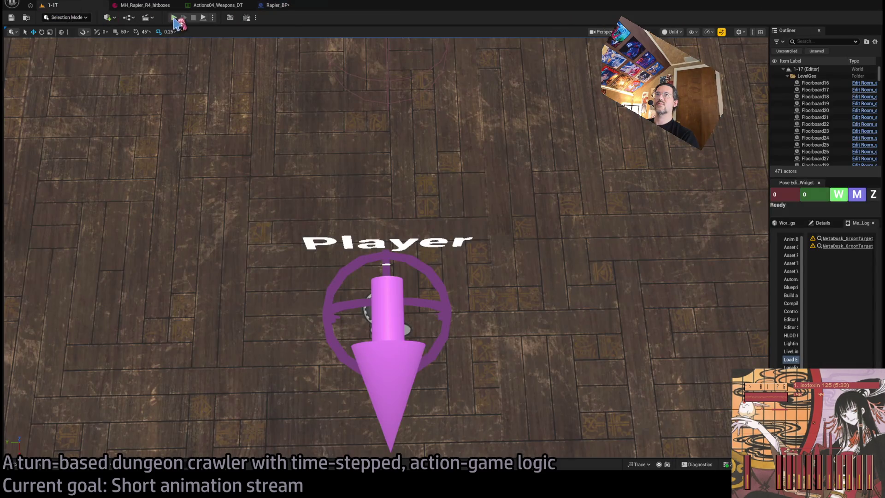
Play level 1-17, run the attack turn, replay it three times, then restart the session
{"action": "key", "text": "alt+p"}
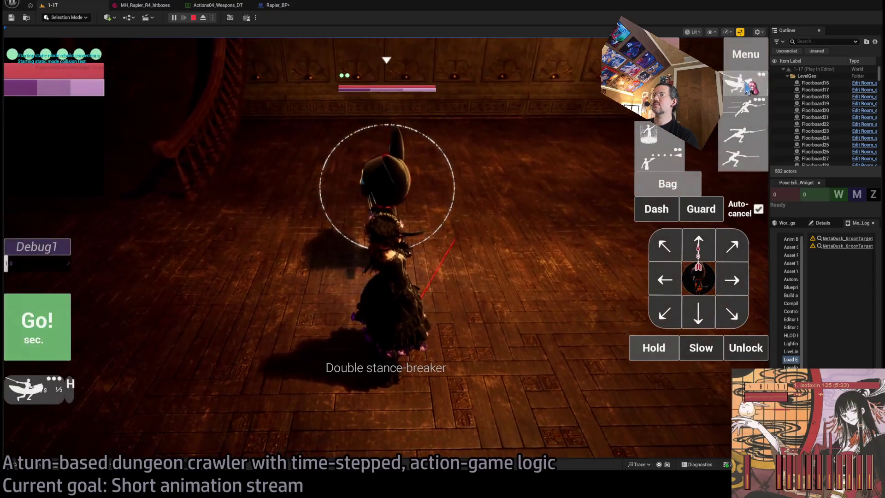
{"action": "left_click", "coordinate": [46, 323]}
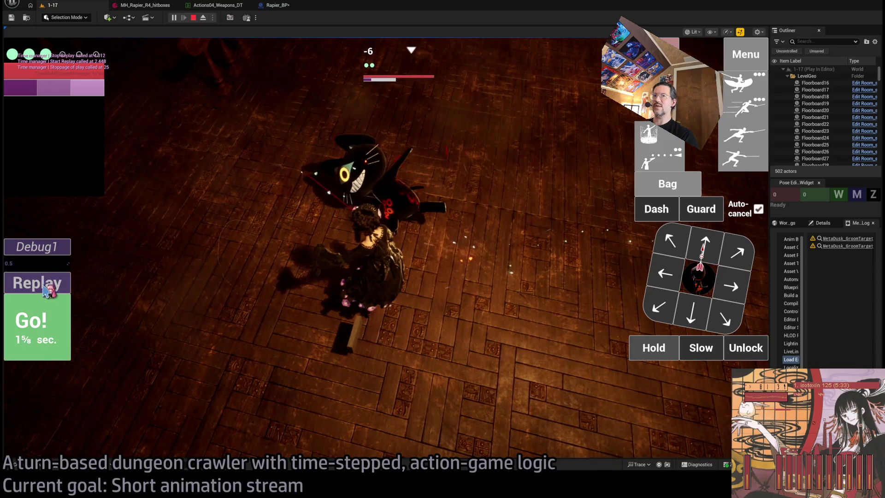
{"action": "left_click", "coordinate": [26, 283]}
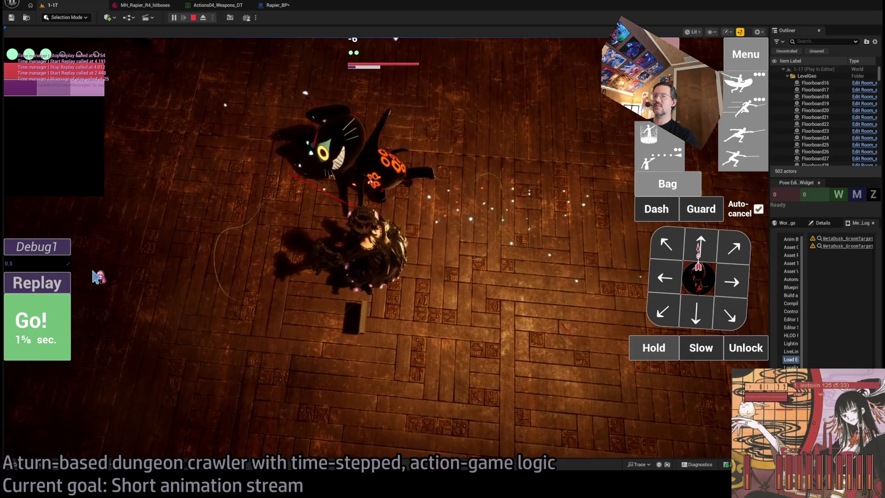
{"action": "left_click", "coordinate": [52, 283]}
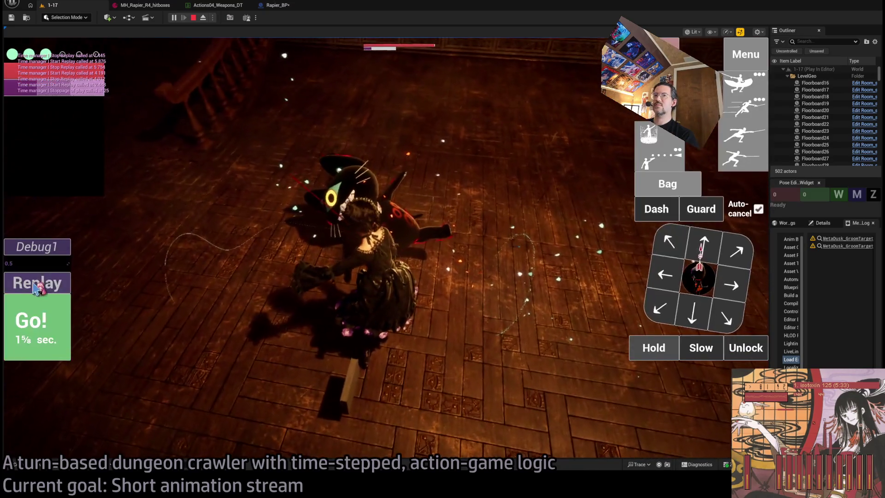
{"action": "left_click", "coordinate": [35, 288]}
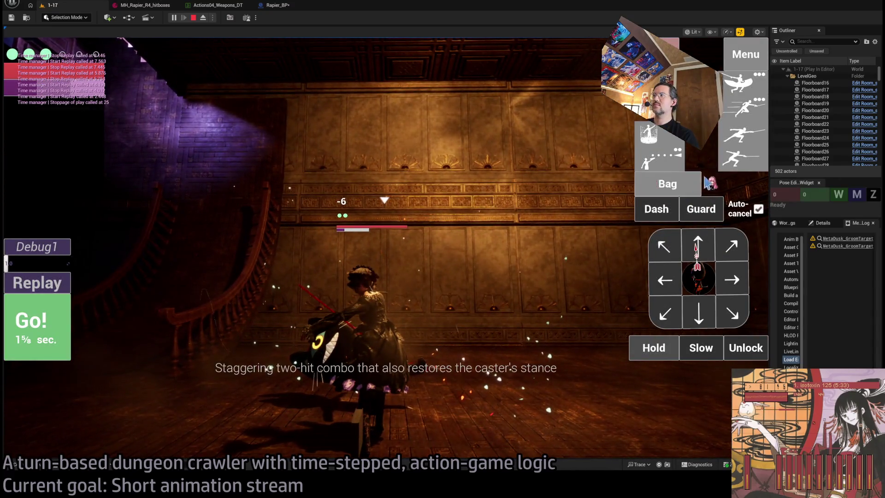
{"action": "left_click", "coordinate": [193, 18]}
{"action": "left_click", "coordinate": [175, 17]}
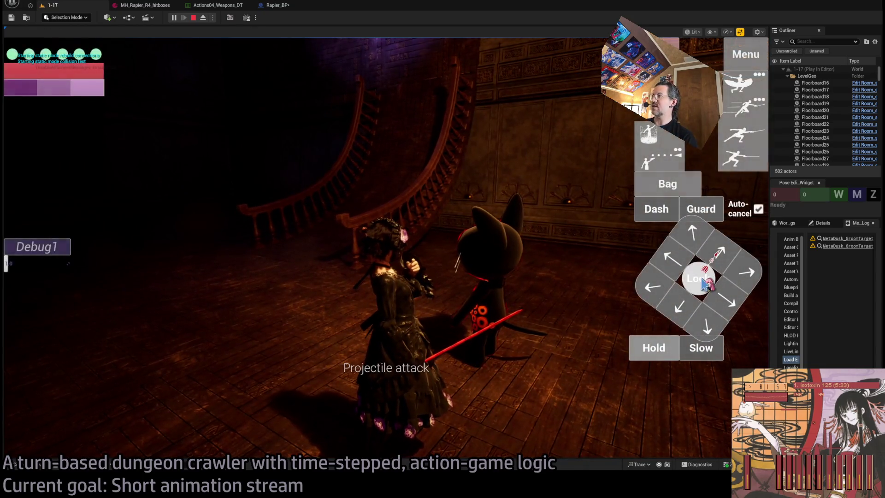
Lock onto the cat and run a leaping thrust plus double stance-breaker combo
{"action": "left_click", "coordinate": [728, 106]}
{"action": "left_click", "coordinate": [730, 106]}
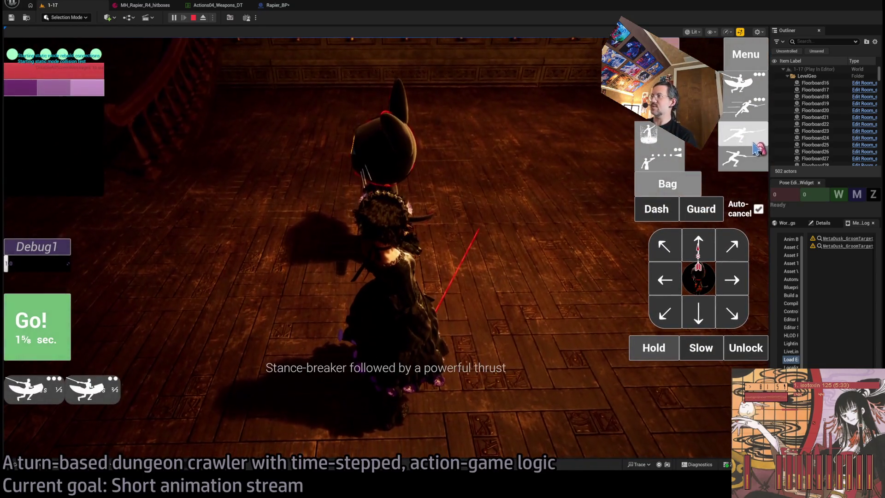
{"action": "left_click", "coordinate": [756, 149]}
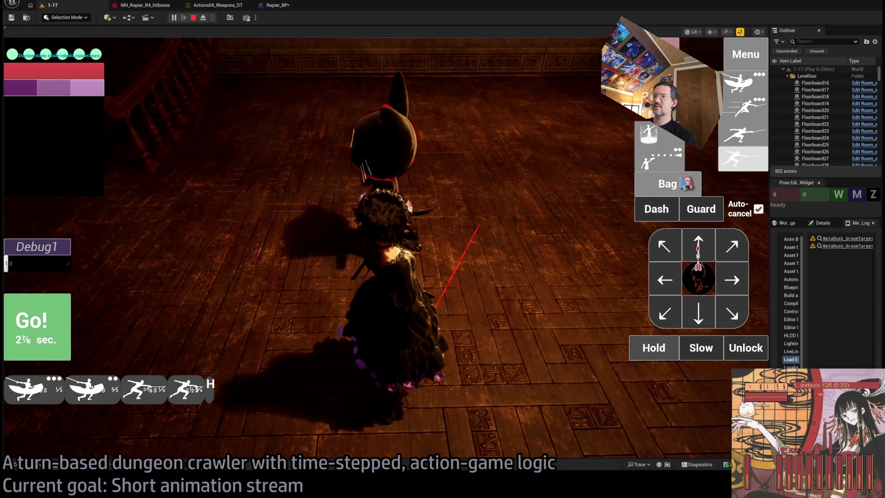
{"action": "left_click", "coordinate": [35, 323]}
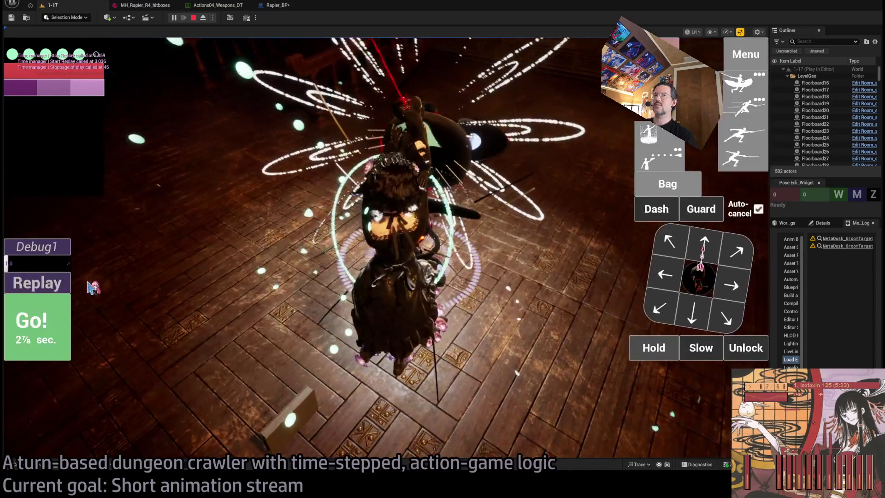
Replay the combo three times to check timing, then restart the play session
{"action": "left_click", "coordinate": [37, 283]}
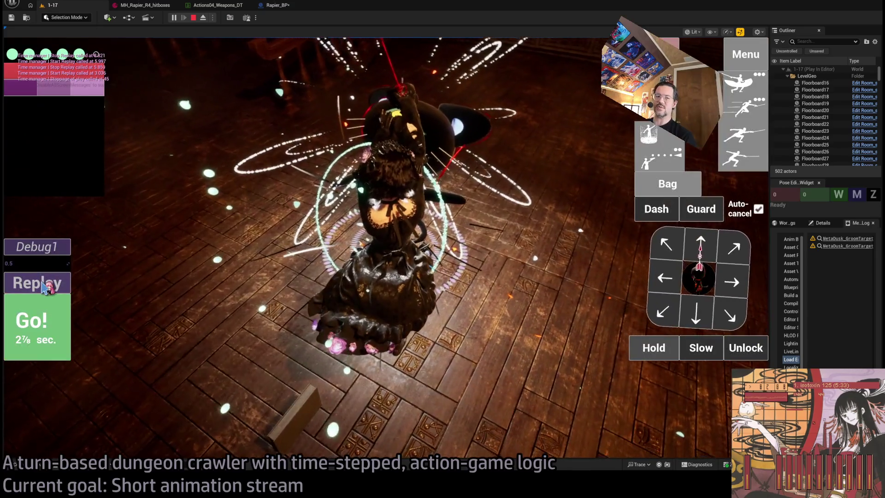
{"action": "left_click", "coordinate": [44, 287]}
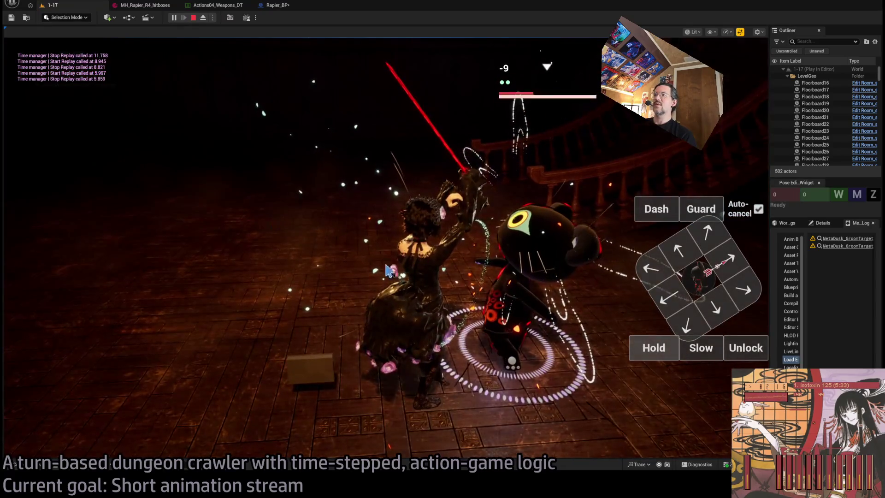
{"action": "left_click", "coordinate": [58, 291]}
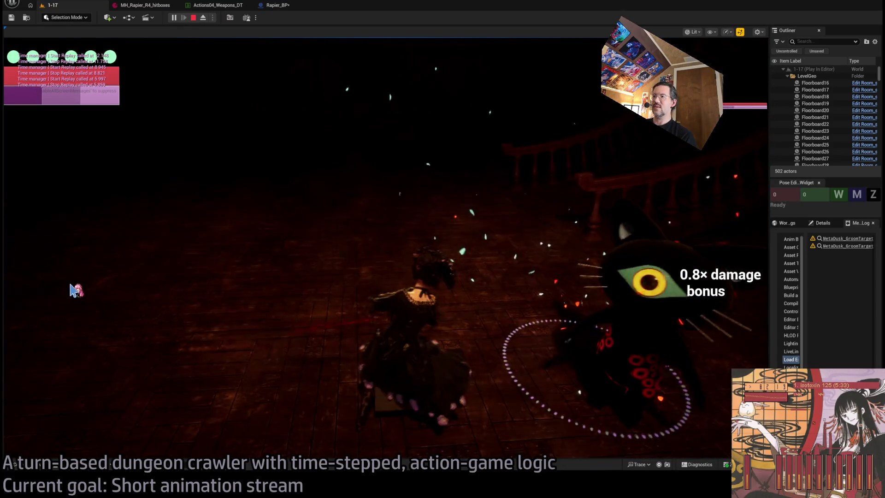
{"action": "left_click", "coordinate": [186, 283]}
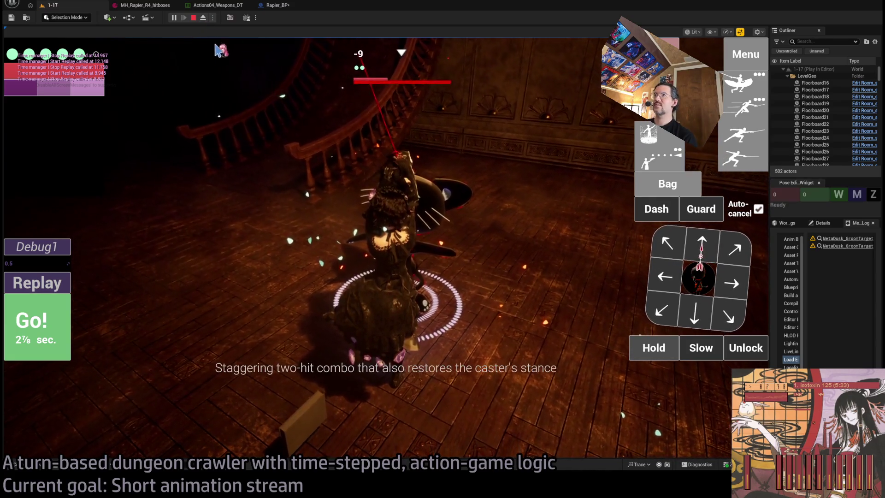
{"action": "left_click", "coordinate": [193, 17]}
Run a chain of double stance-breakers and a leaping thrust, then stop play and switch to Chrome
{"action": "left_click", "coordinate": [174, 18]}
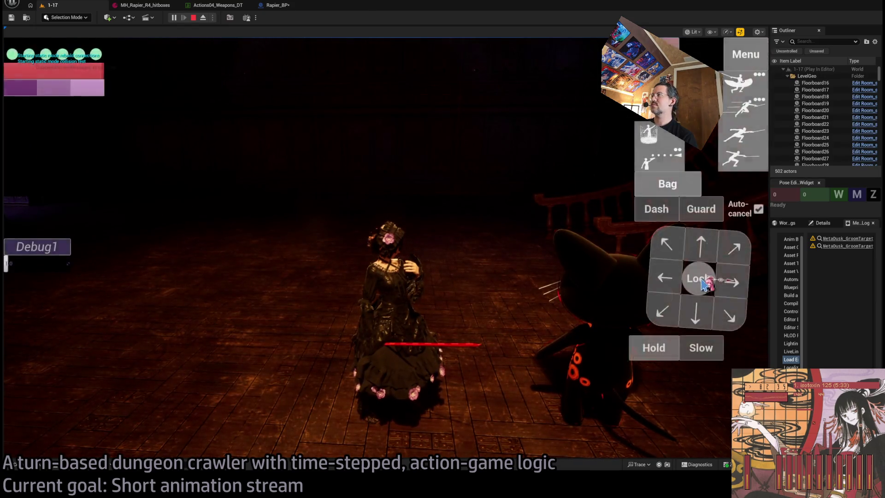
{"action": "left_click", "coordinate": [701, 281]}
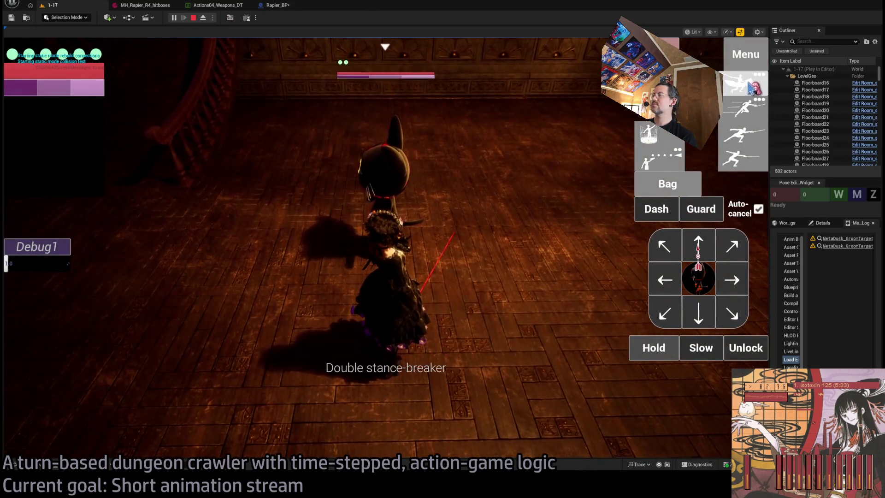
{"action": "double_click", "coordinate": [749, 86]}
{"action": "left_click", "coordinate": [750, 111]}
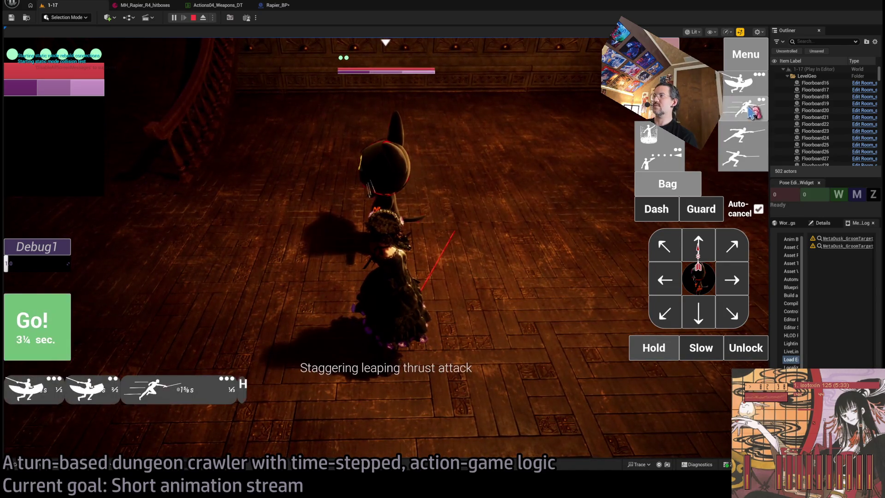
{"action": "left_click", "coordinate": [751, 111]}
{"action": "left_click", "coordinate": [35, 325]}
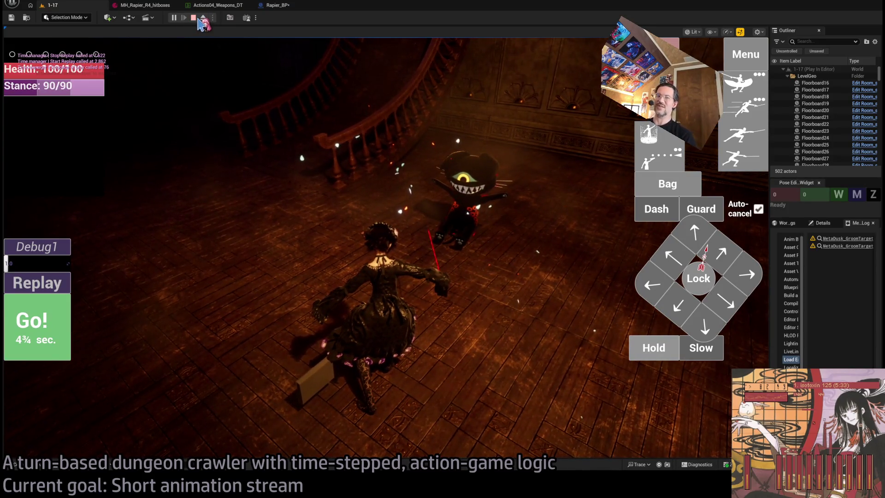
{"action": "left_click", "coordinate": [198, 19]}
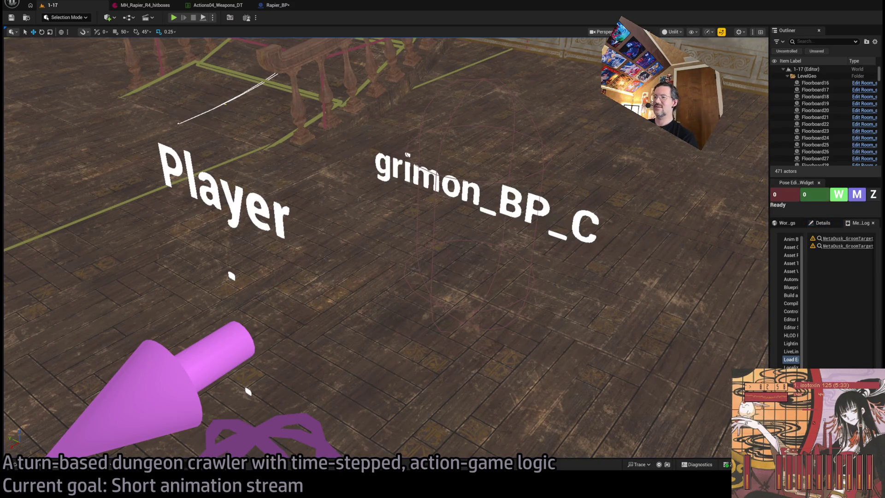
{"action": "key", "text": "alt+Tab"}
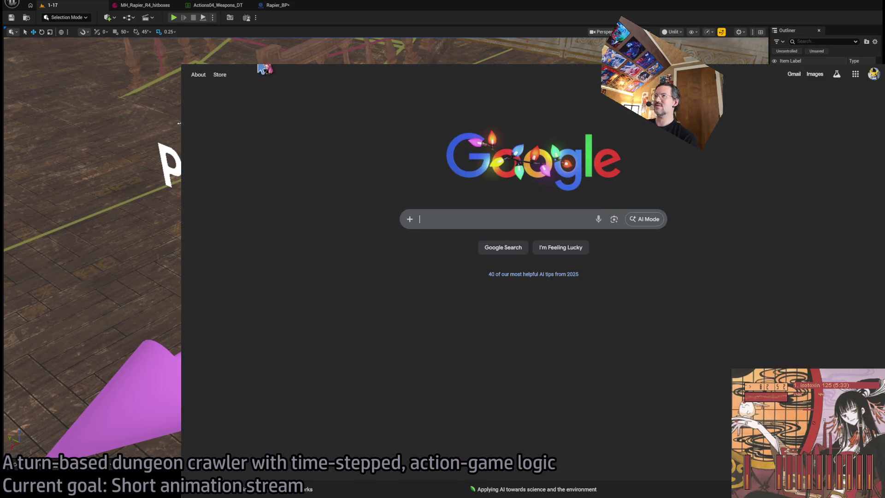
Switch to the Chrome tab showing Twitch's Following page
{"action": "key", "text": "ctrl+Tab"}
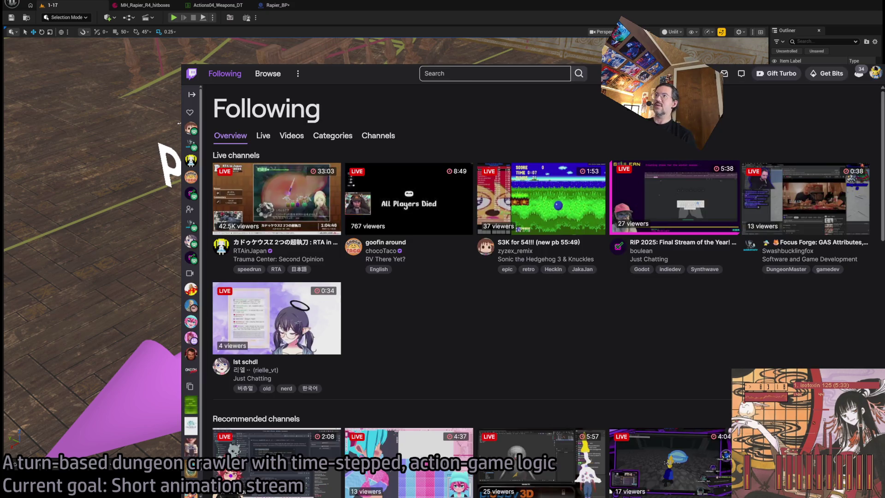
{"action": "left_click", "coordinate": [805, 199]}
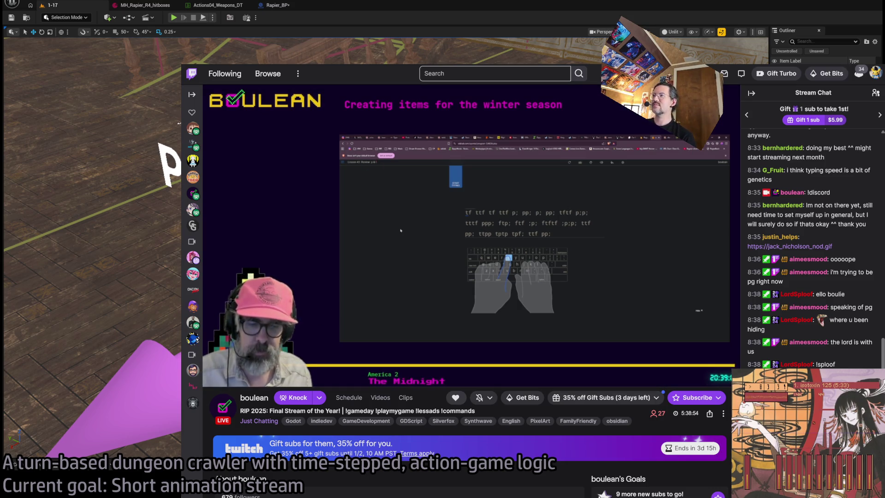
{"action": "key", "text": "alt+Left"}
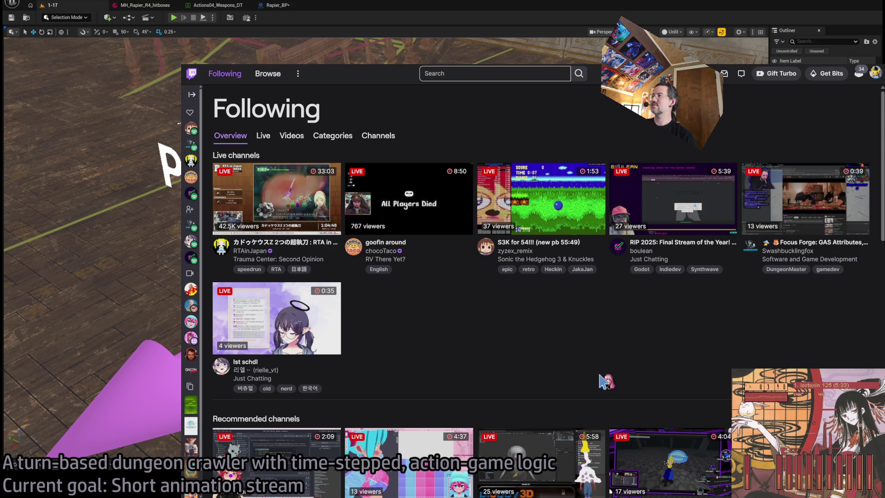
{"action": "scroll", "coordinate": [602, 382], "scroll_direction": "down", "scroll_amount": 3}
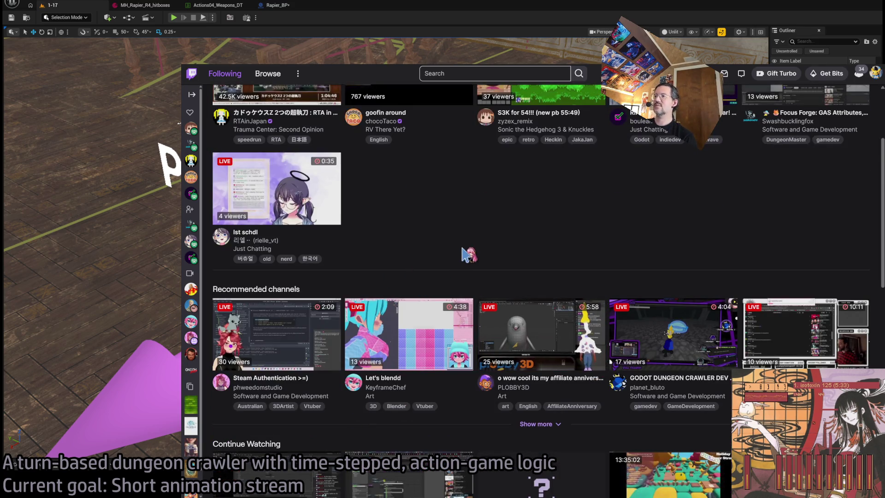
{"action": "left_click", "coordinate": [272, 67]}
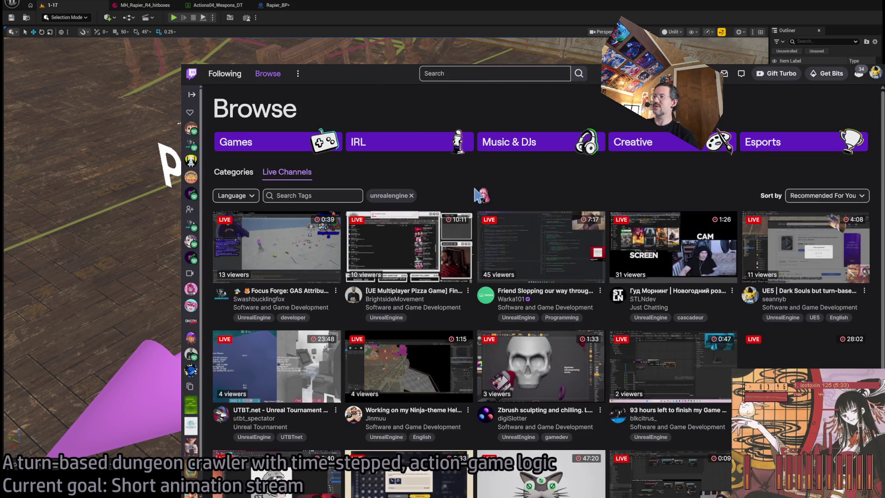
Browse unrealengine-tagged live channels, open a coding stream, then return to the channel list
{"action": "scroll", "coordinate": [484, 186], "scroll_direction": "down", "scroll_amount": 2}
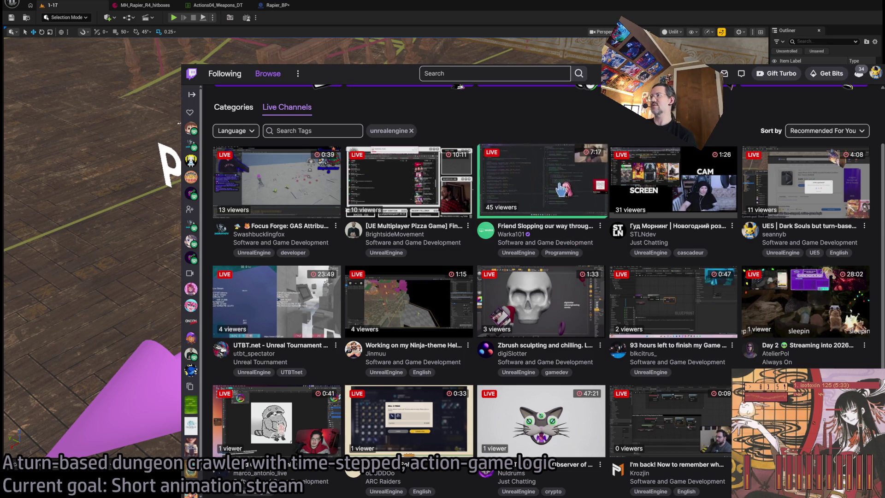
{"action": "left_click", "coordinate": [542, 180]}
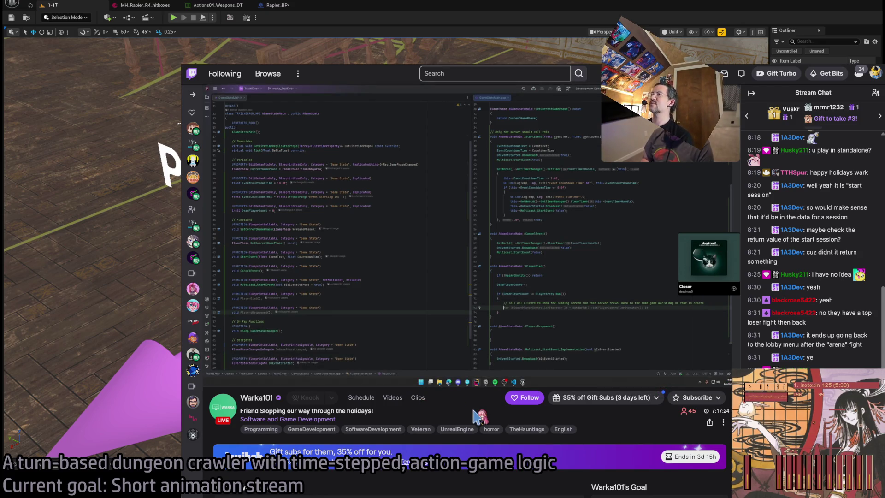
{"action": "scroll", "coordinate": [408, 387], "scroll_direction": "down", "scroll_amount": 7}
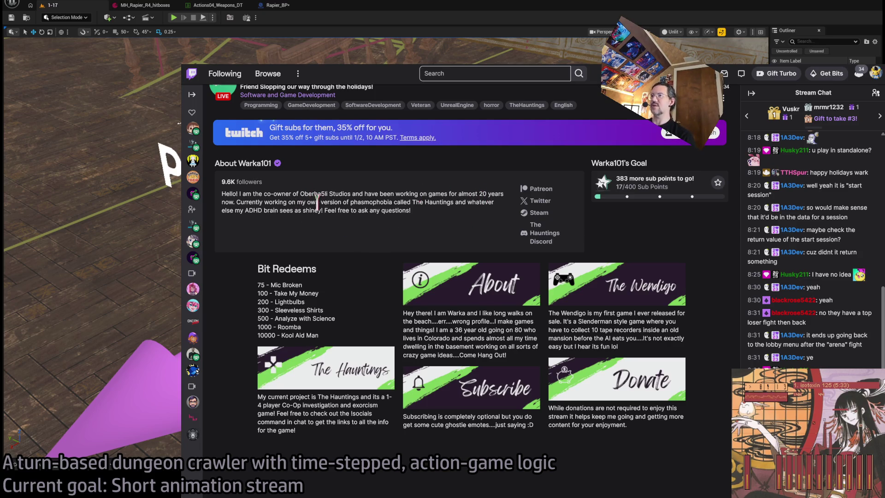
{"action": "key", "text": "alt+Left"}
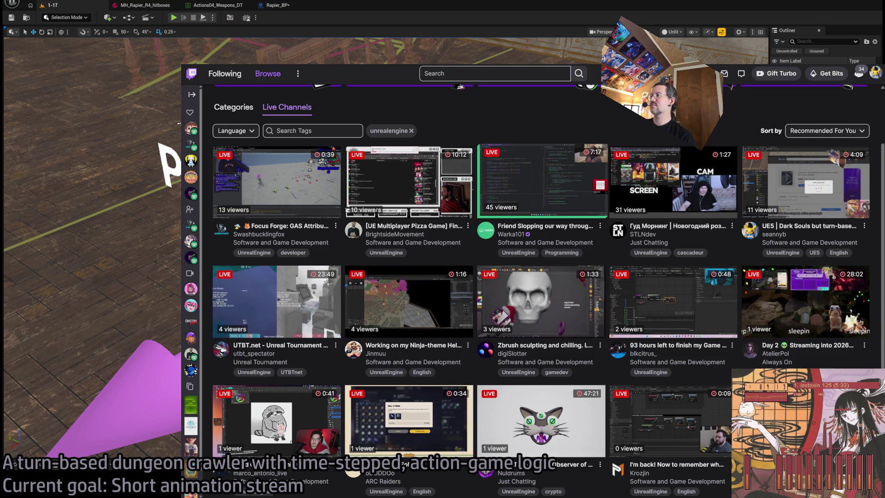
{"action": "scroll", "coordinate": [692, 279], "scroll_direction": "down", "scroll_amount": 1}
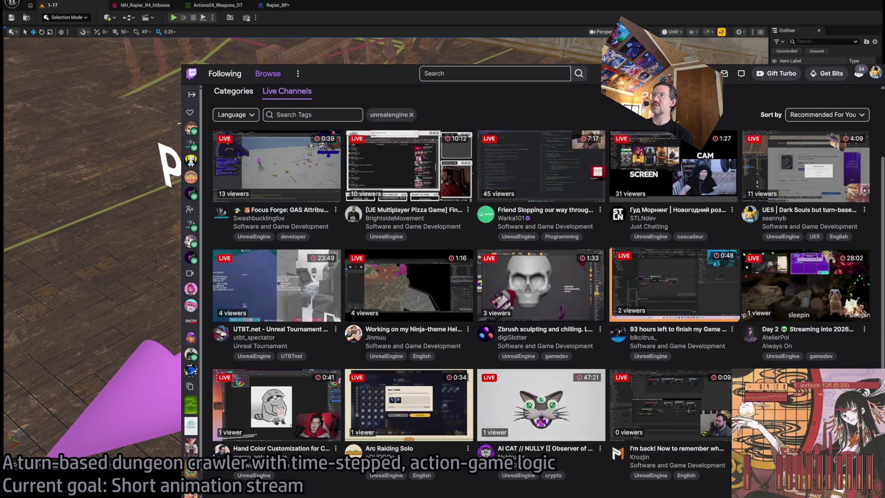
Check the game jam stream, go back to Following, and open Focus Forge: GAS Attributes, No Mercy
{"action": "left_click", "coordinate": [674, 284]}
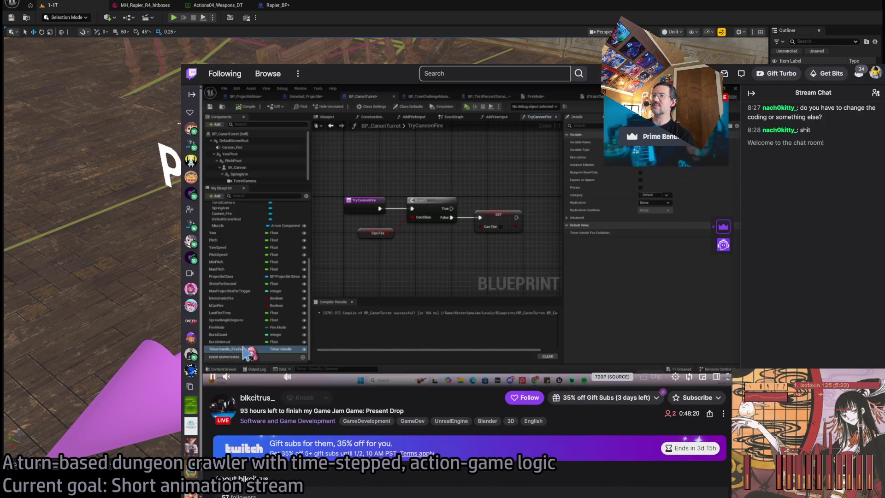
{"action": "mouse_move", "coordinate": [190, 320]}
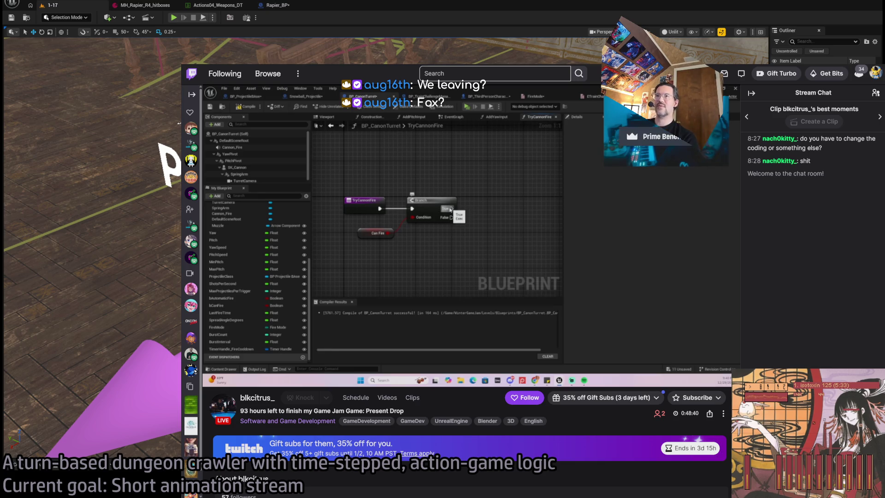
{"action": "left_click", "coordinate": [452, 421]}
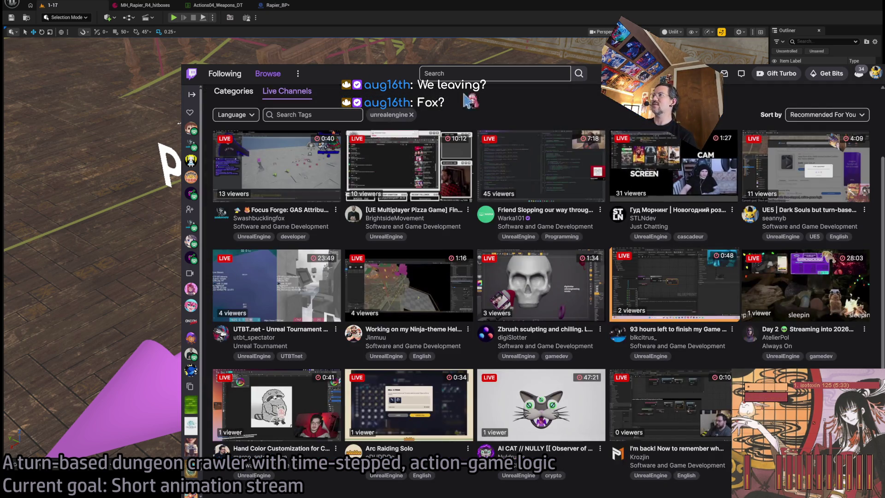
{"action": "key", "text": "alt+Left"}
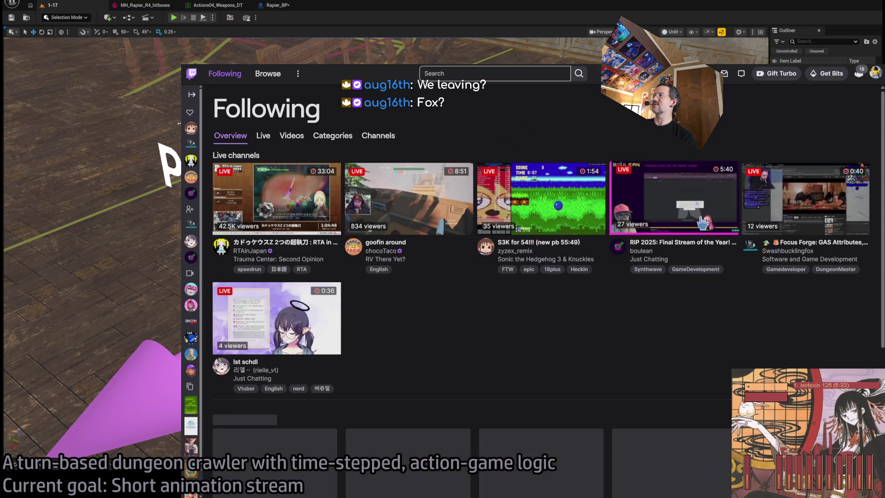
{"action": "key", "text": "alt+Left"}
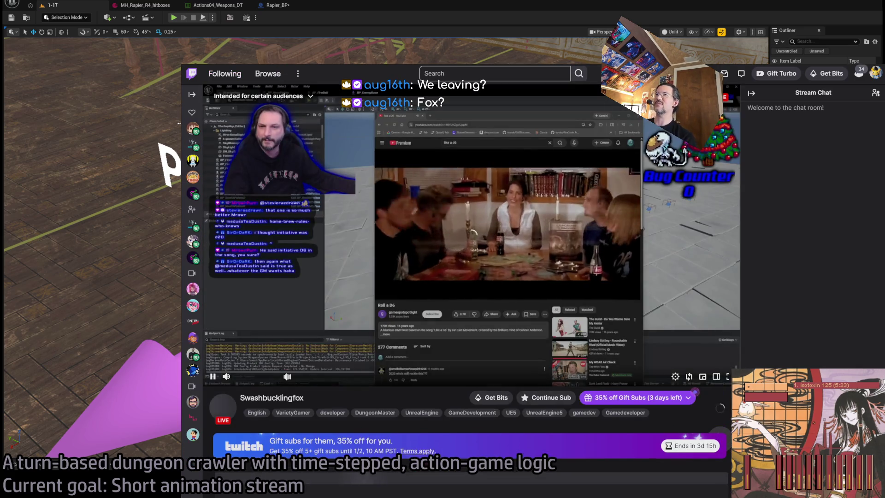